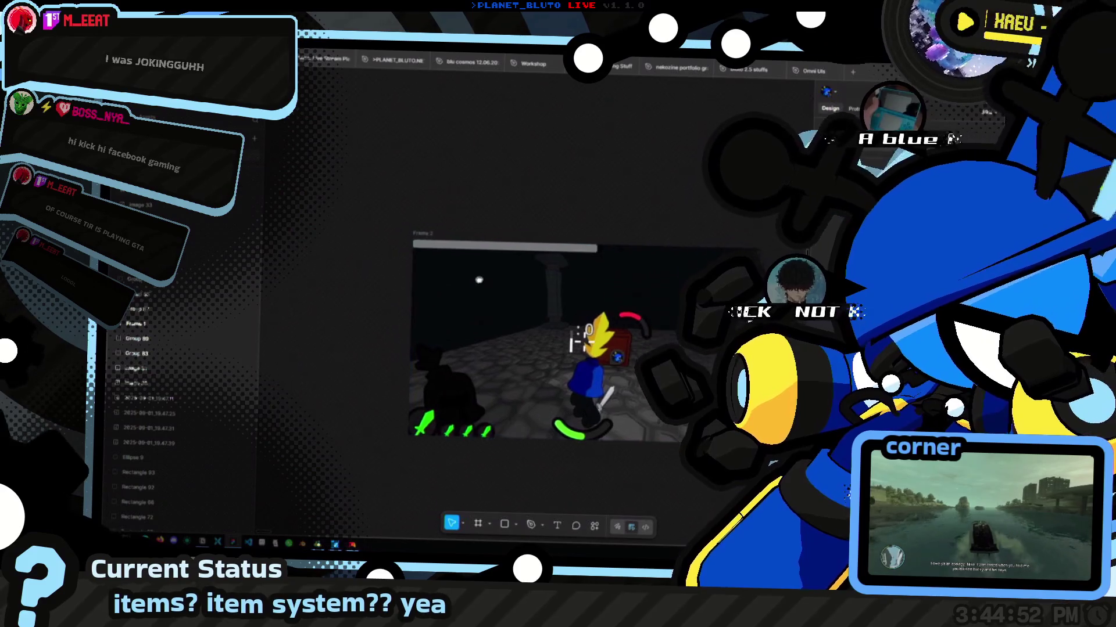
Pan the Figma canvas and briefly open, then close, the app launcher
{"action": "scroll", "coordinate": [523, 319], "scroll_direction": "down", "scroll_amount": 1}
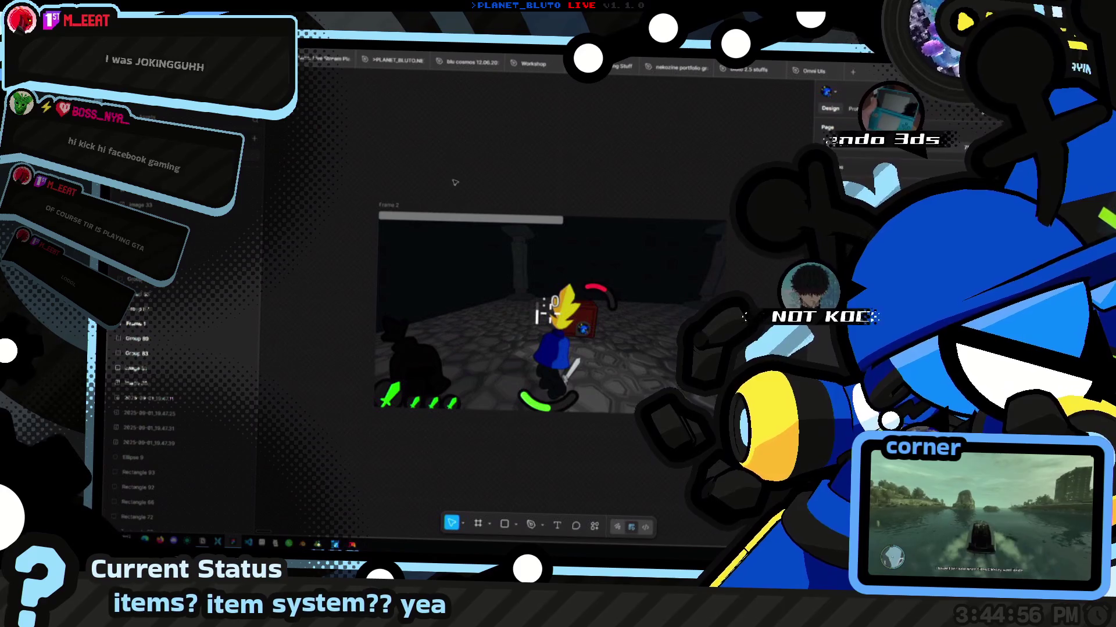
{"action": "scroll", "coordinate": [475, 183], "scroll_direction": "right", "scroll_amount": 2}
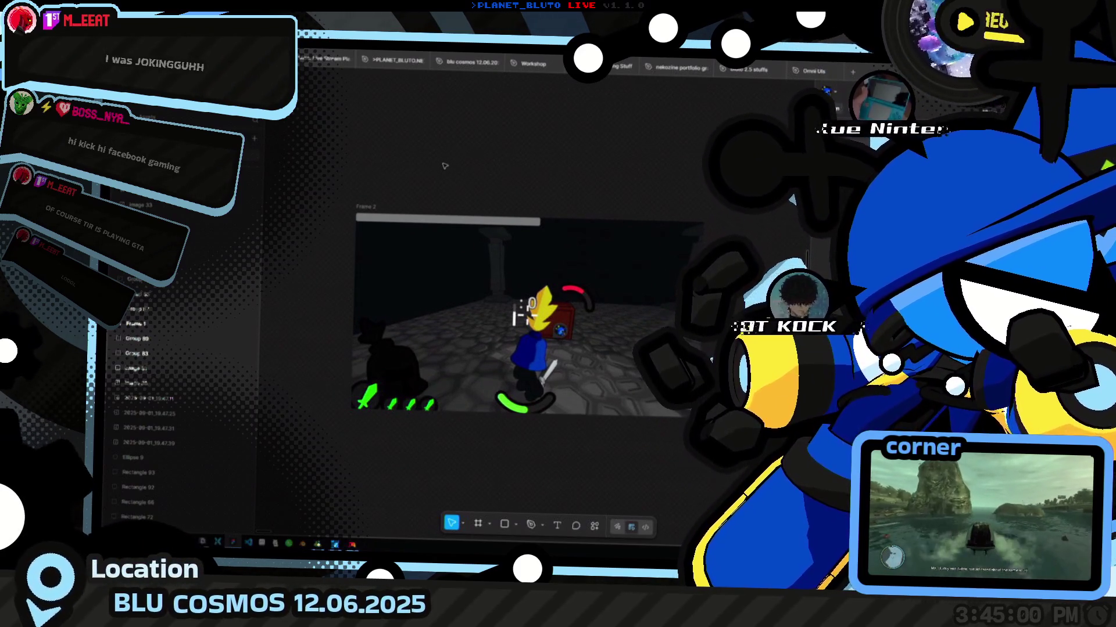
{"action": "key", "text": "alt+space"}
{"action": "type", "text": "Kando"}
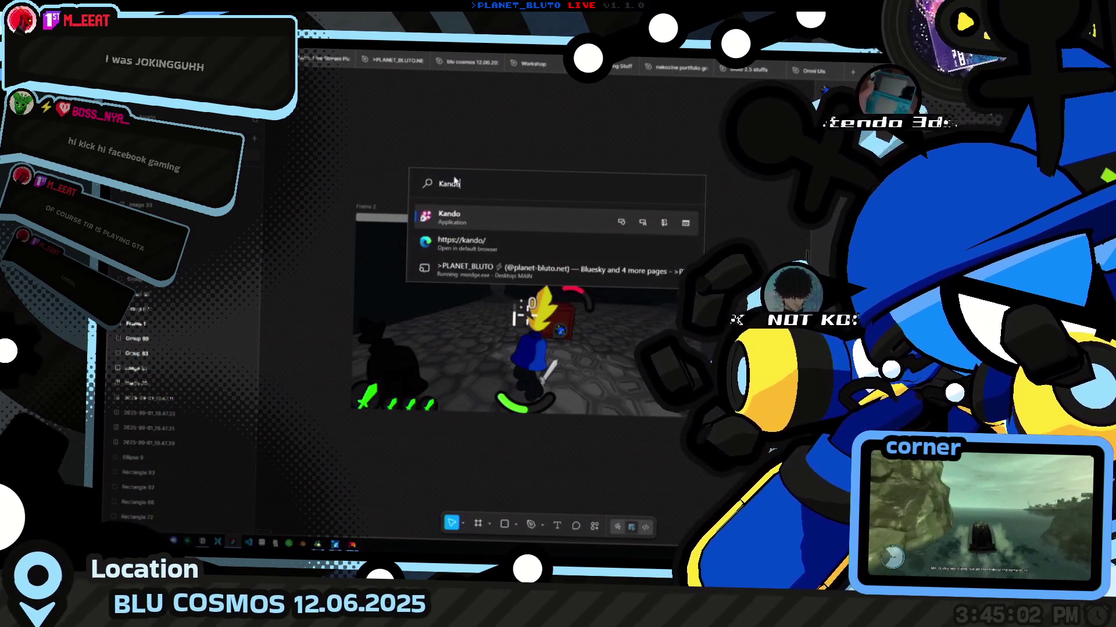
{"action": "key", "text": "Return"}
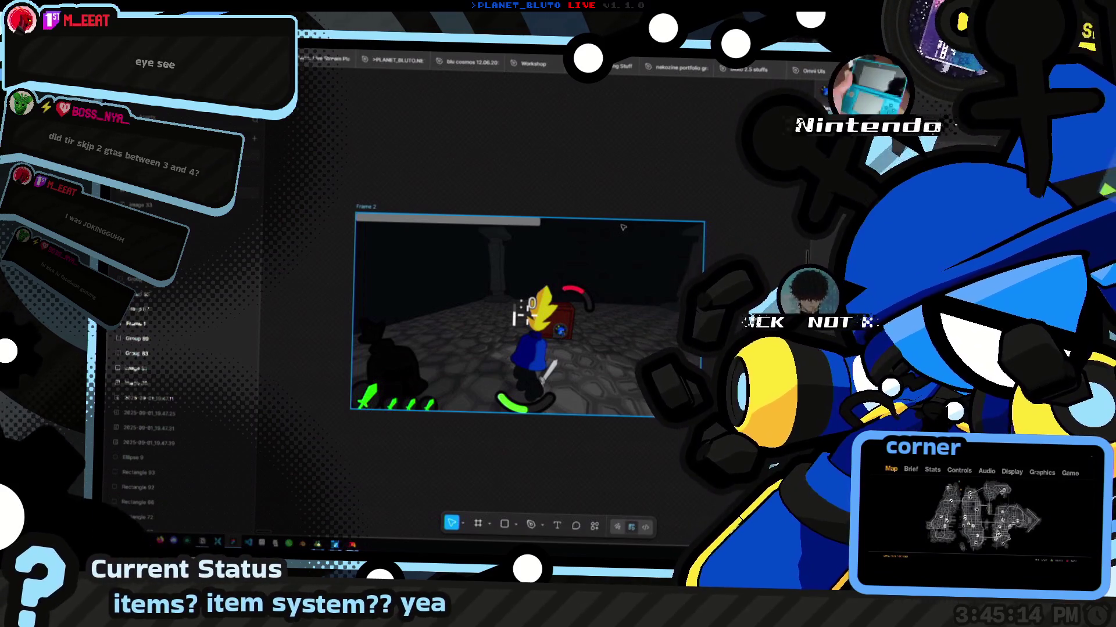
Send a squint emote reaction on the Figma canvas
{"action": "scroll", "coordinate": [430, 151], "scroll_direction": "right", "scroll_amount": 1}
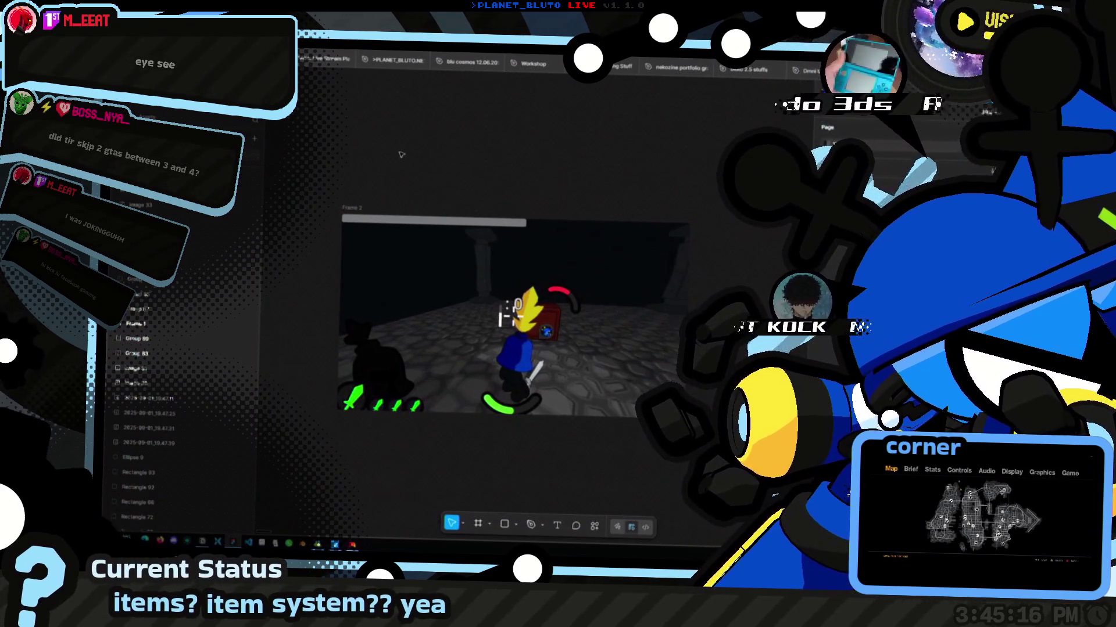
{"action": "key", "text": "e"}
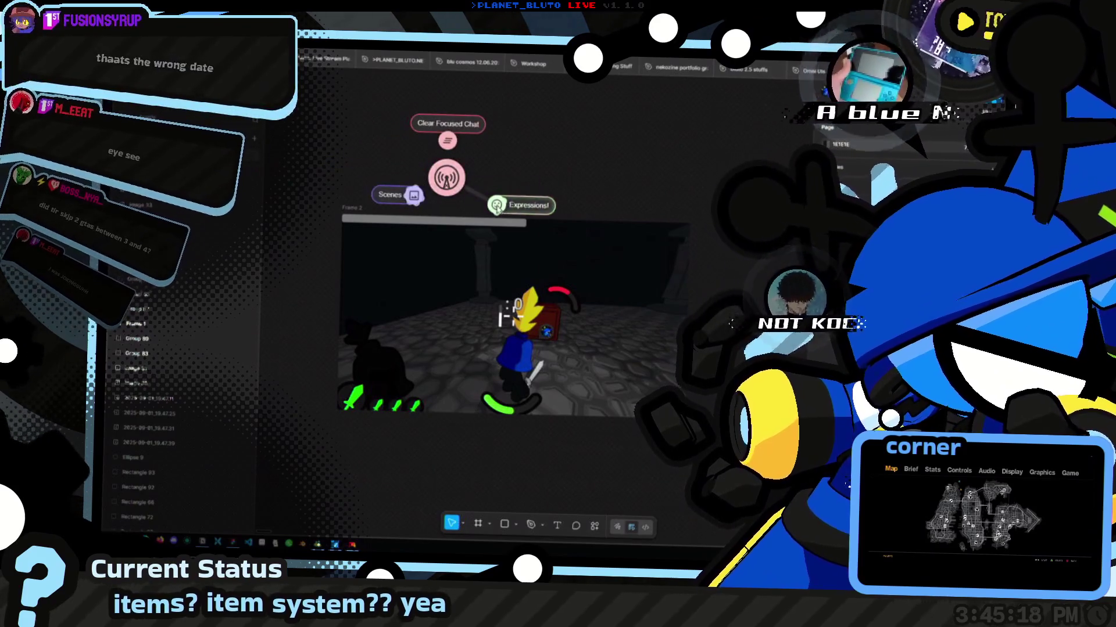
{"action": "left_click", "coordinate": [495, 250]}
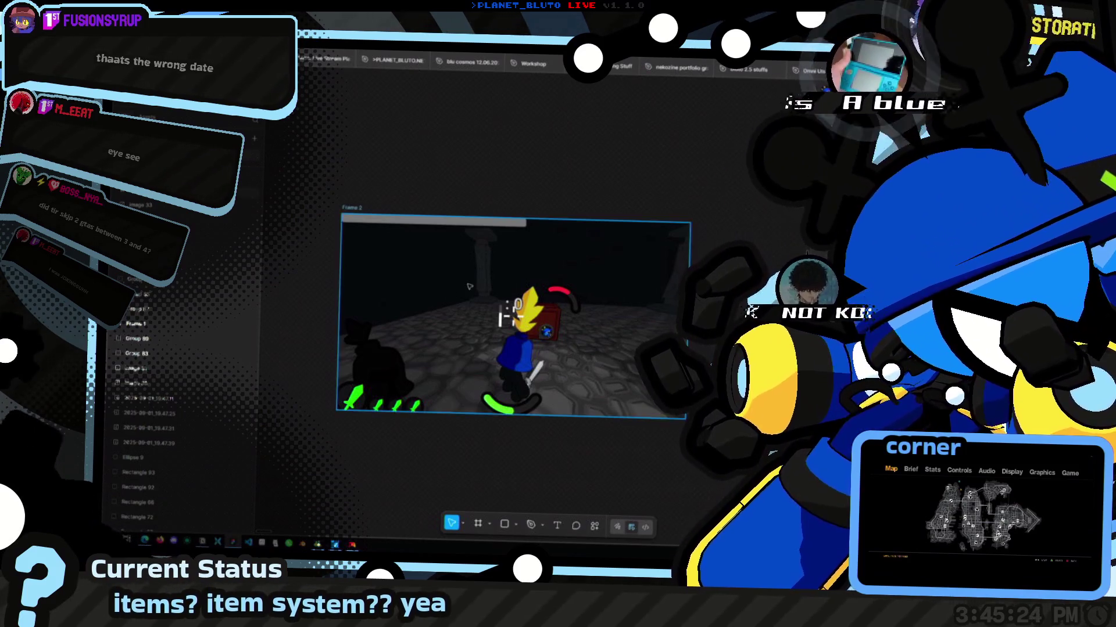
{"action": "scroll", "coordinate": [530, 316], "scroll_direction": "right", "scroll_amount": 2}
{"action": "scroll", "coordinate": [530, 315], "scroll_direction": "up", "scroll_amount": 3, "text": "ctrl"}
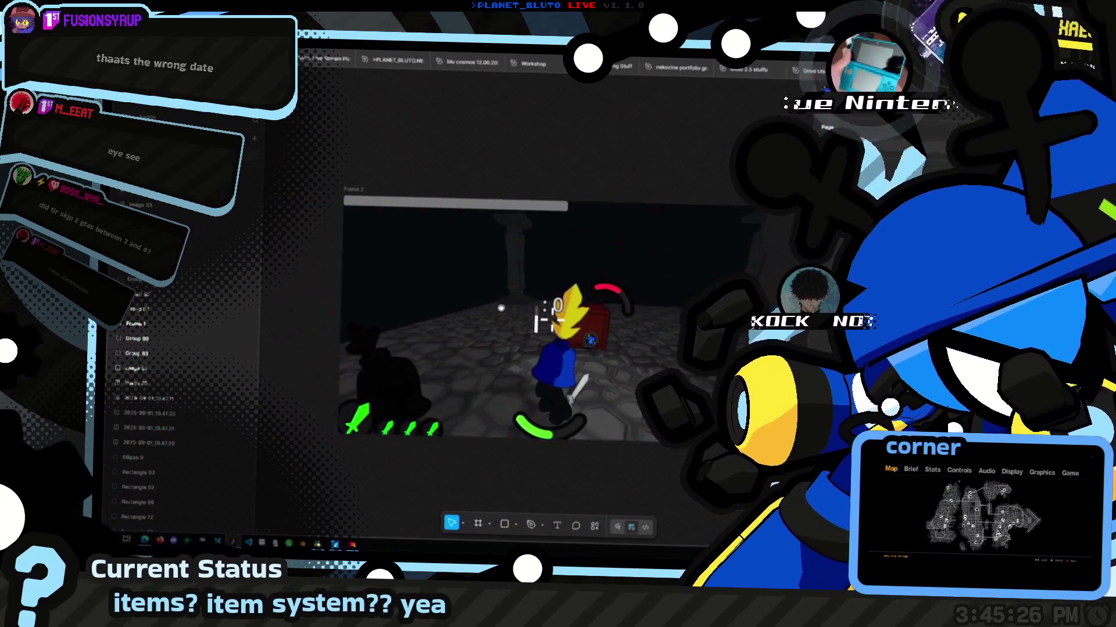
{"action": "scroll", "coordinate": [577, 283], "scroll_direction": "down", "scroll_amount": 2, "text": "ctrl"}
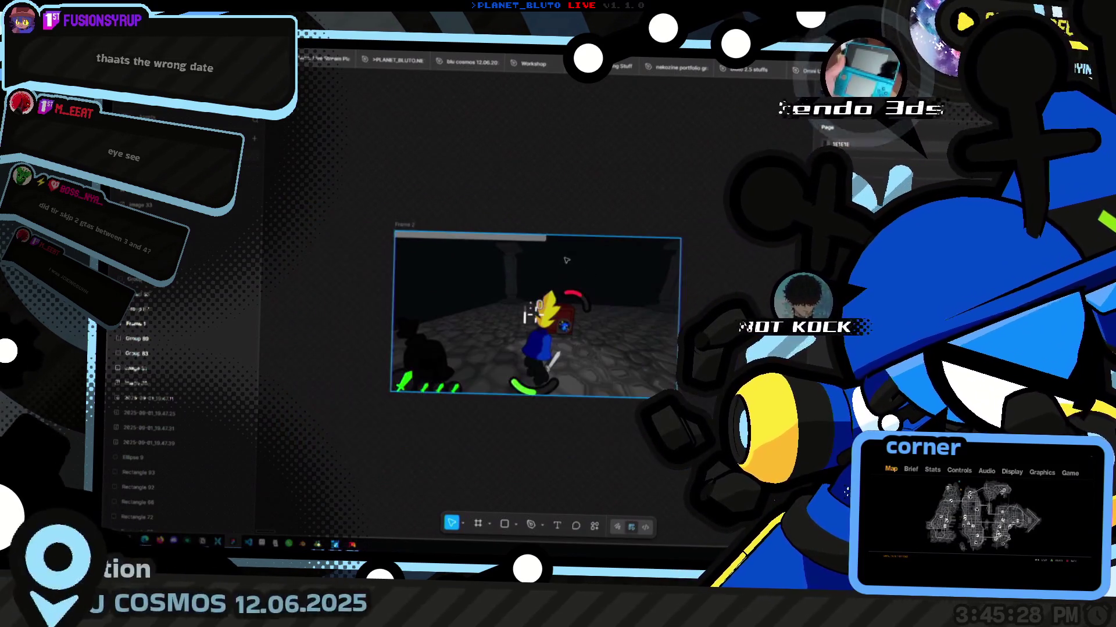
{"action": "scroll", "coordinate": [558, 325], "scroll_direction": "down", "scroll_amount": 2}
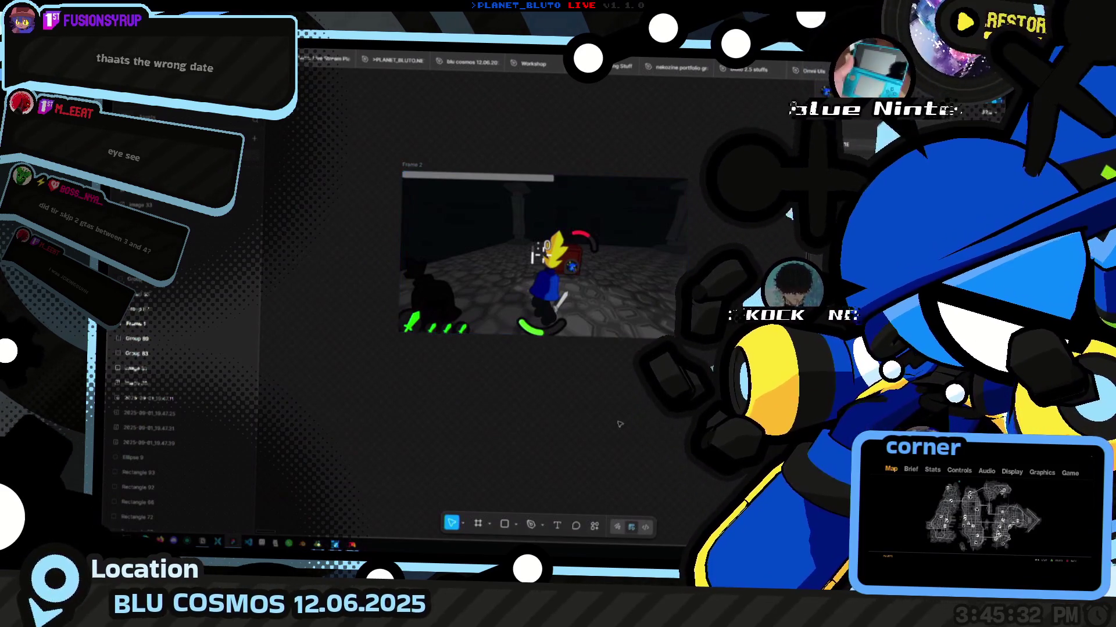
Open the app launcher to search for Kando, then close it without launching
{"action": "key", "text": "alt+space"}
{"action": "key", "text": "Return"}
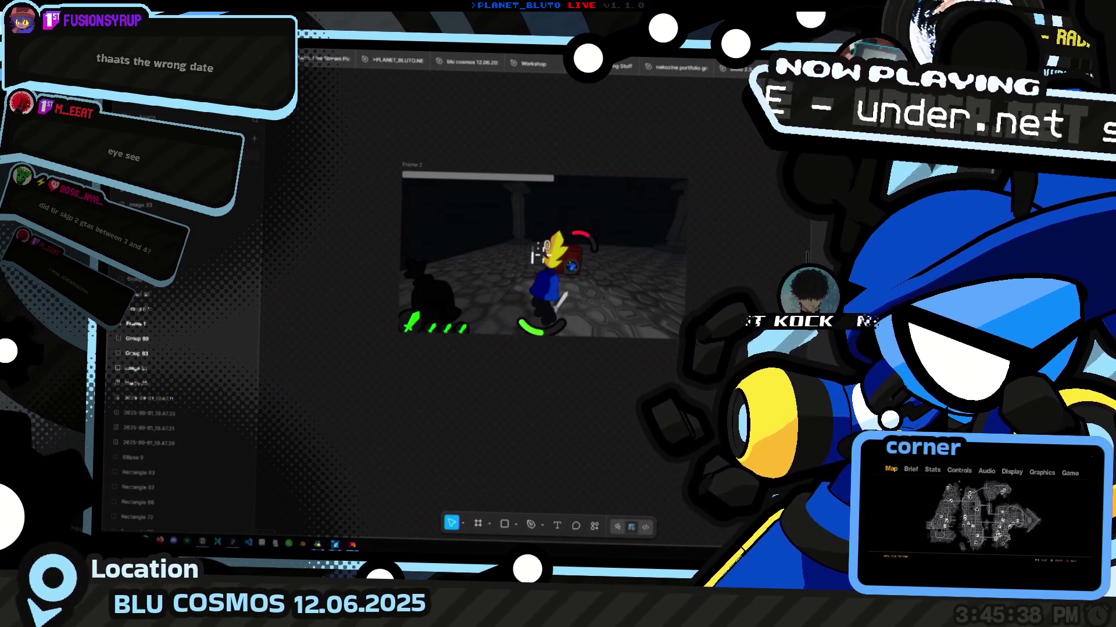
{"action": "scroll", "coordinate": [495, 409], "scroll_direction": "left", "scroll_amount": 2}
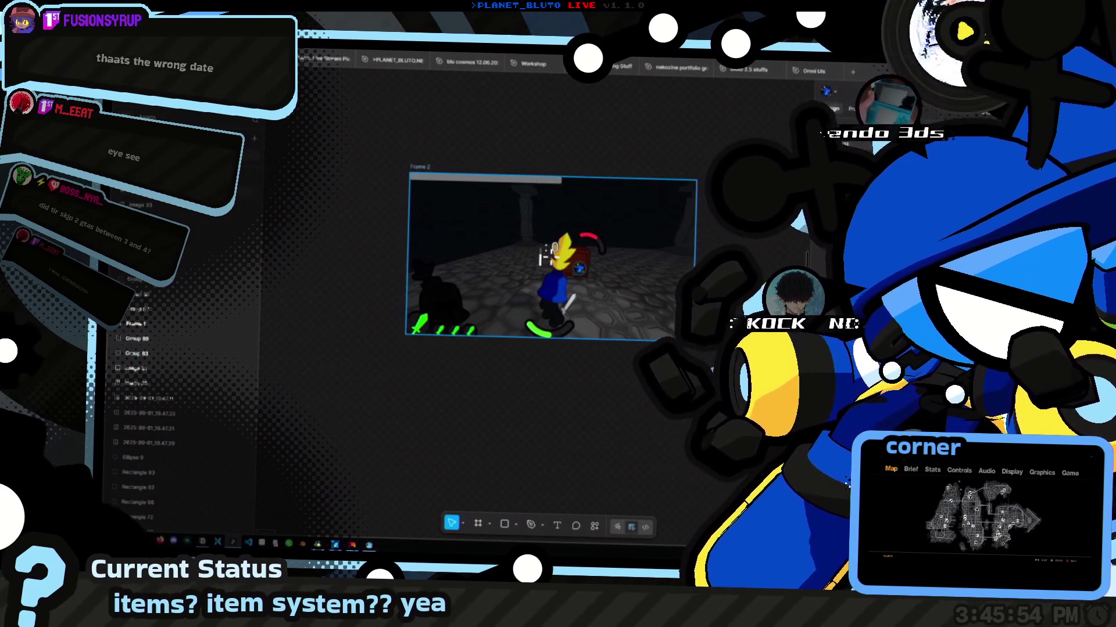
Check the task-tracker app, then bring up the Godot editor's stream overlay scene
{"action": "left_click", "coordinate": [348, 546]}
{"action": "key", "text": "alt+Tab"}
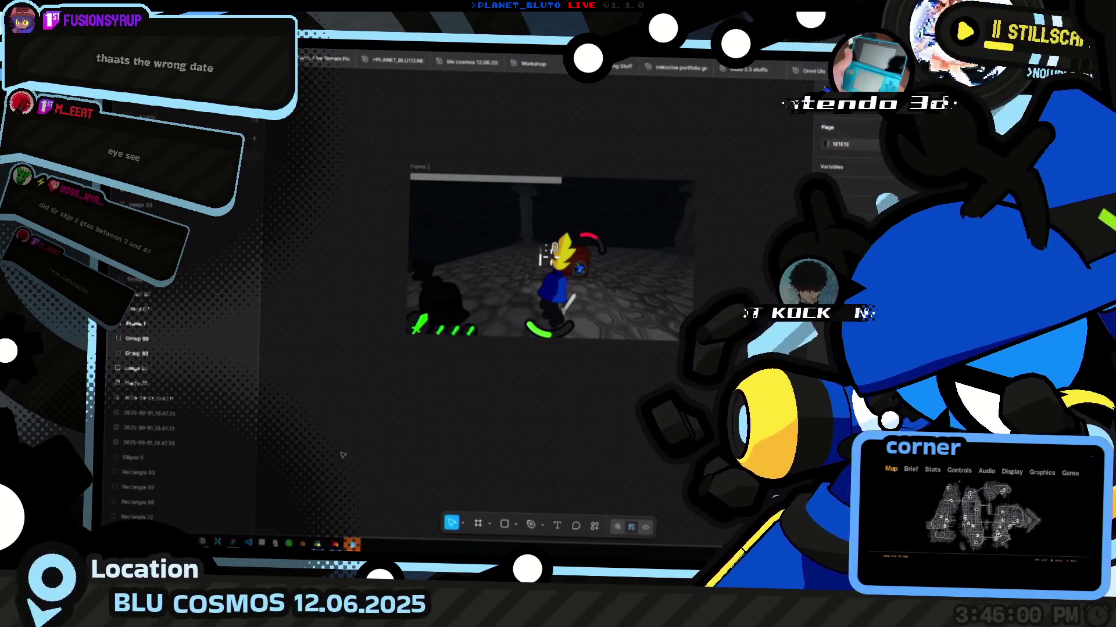
{"action": "left_click", "coordinate": [351, 545]}
{"action": "scroll", "coordinate": [535, 283], "scroll_direction": "up", "scroll_amount": 3}
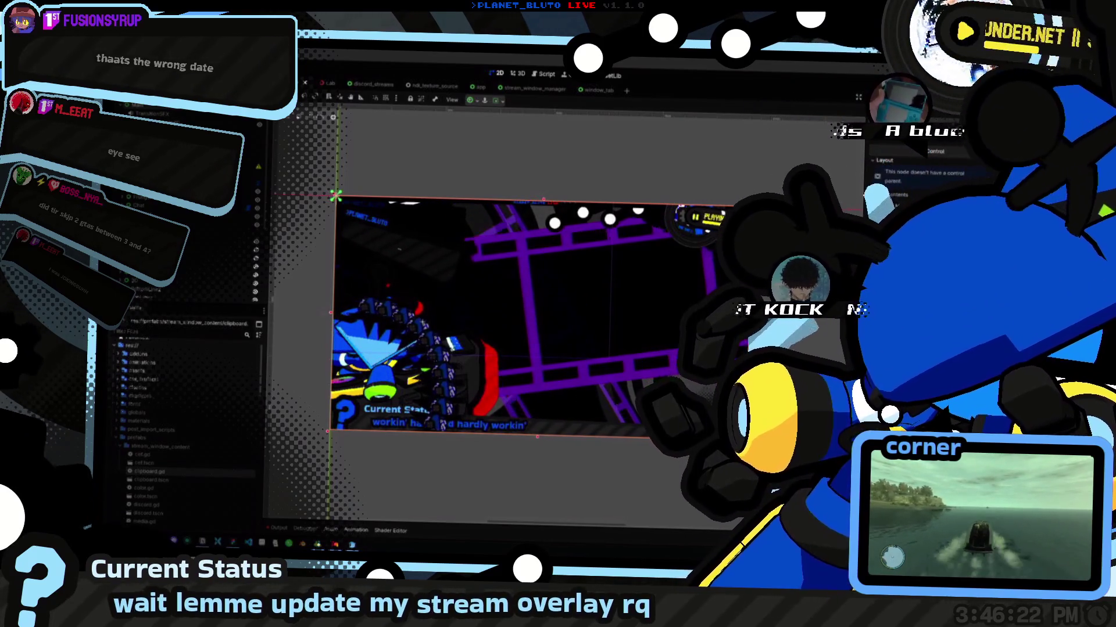
Open the overlay's Animation panel and select the cosmos_talk_over animation
{"action": "left_click_drag", "start_coordinate": [570, 305], "coordinate": [604, 313]}
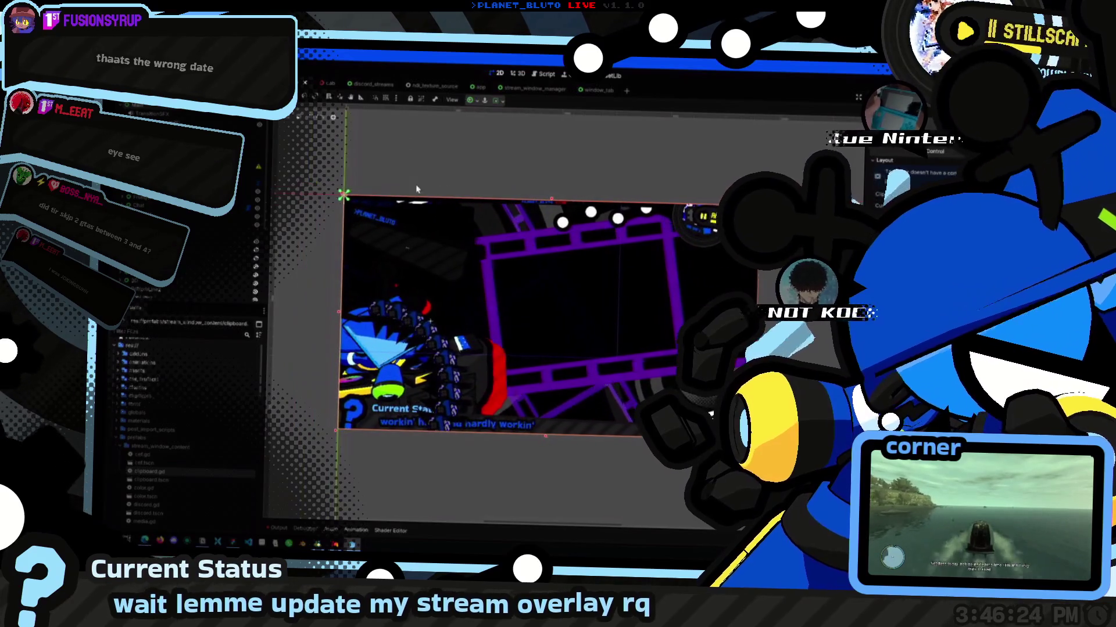
{"action": "left_click", "coordinate": [145, 279]}
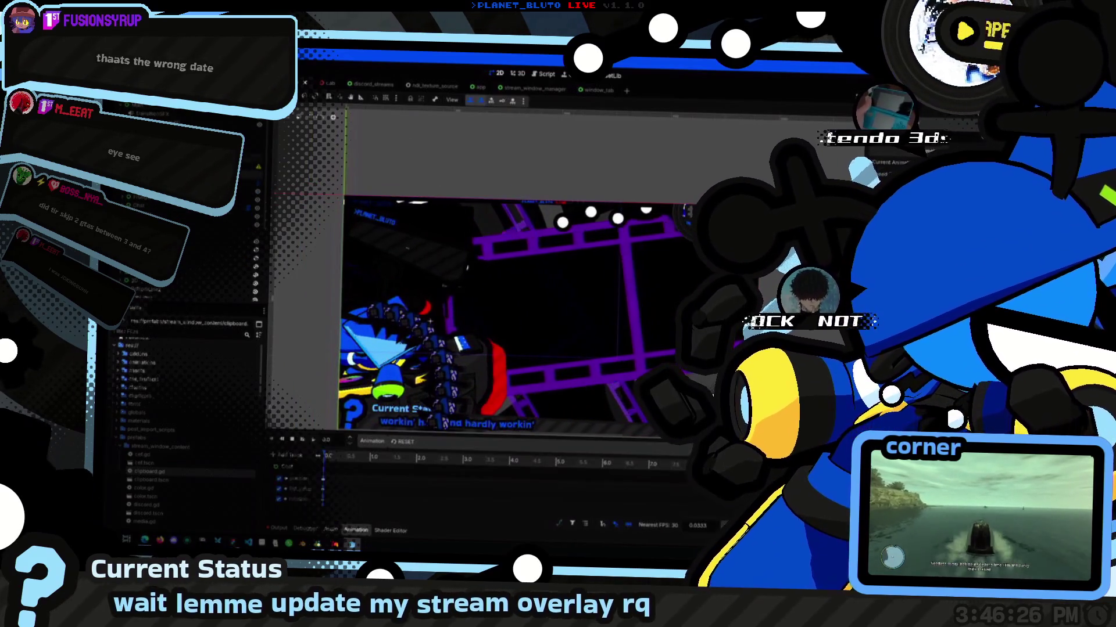
{"action": "scroll", "coordinate": [390, 232], "scroll_direction": "up", "scroll_amount": 2}
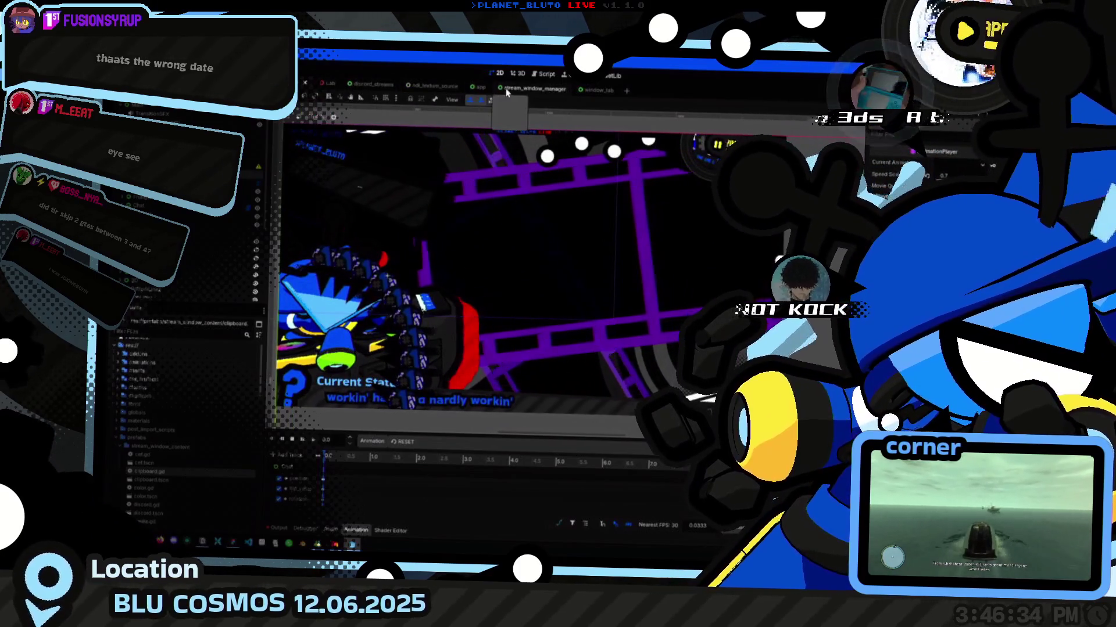
{"action": "left_click", "coordinate": [405, 441]}
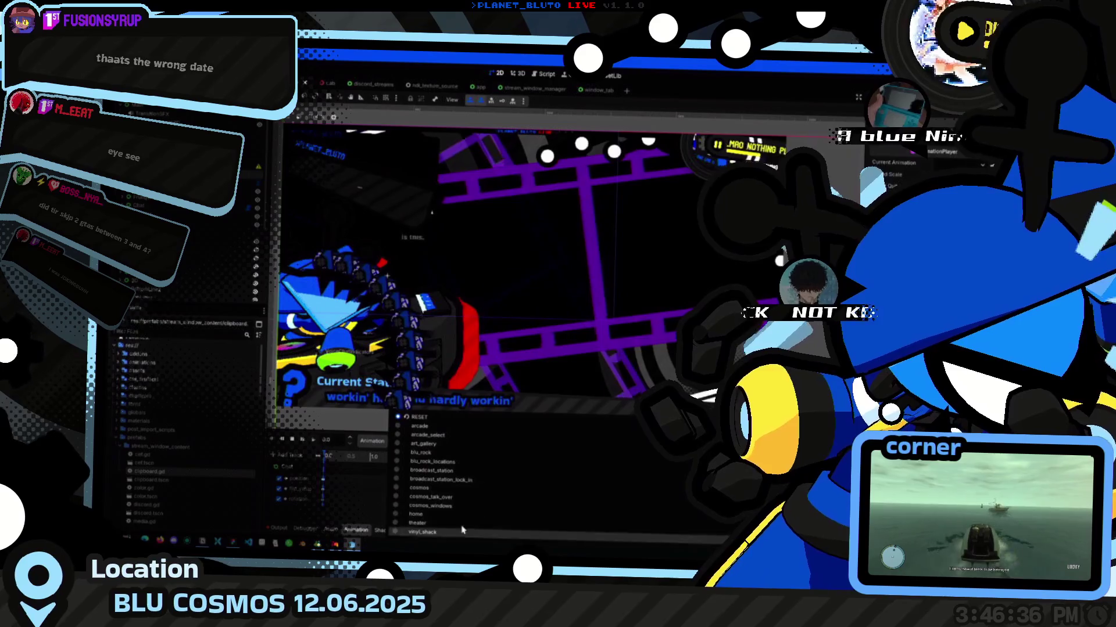
{"action": "left_click", "coordinate": [451, 515]}
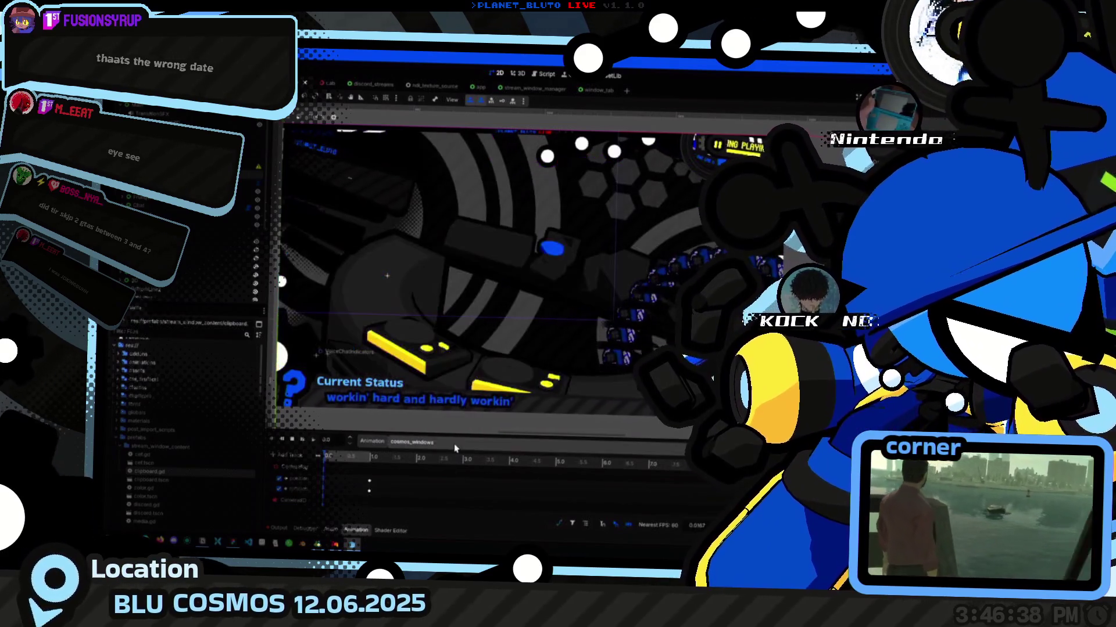
{"action": "left_click", "coordinate": [405, 441]}
{"action": "left_click", "coordinate": [443, 498]}
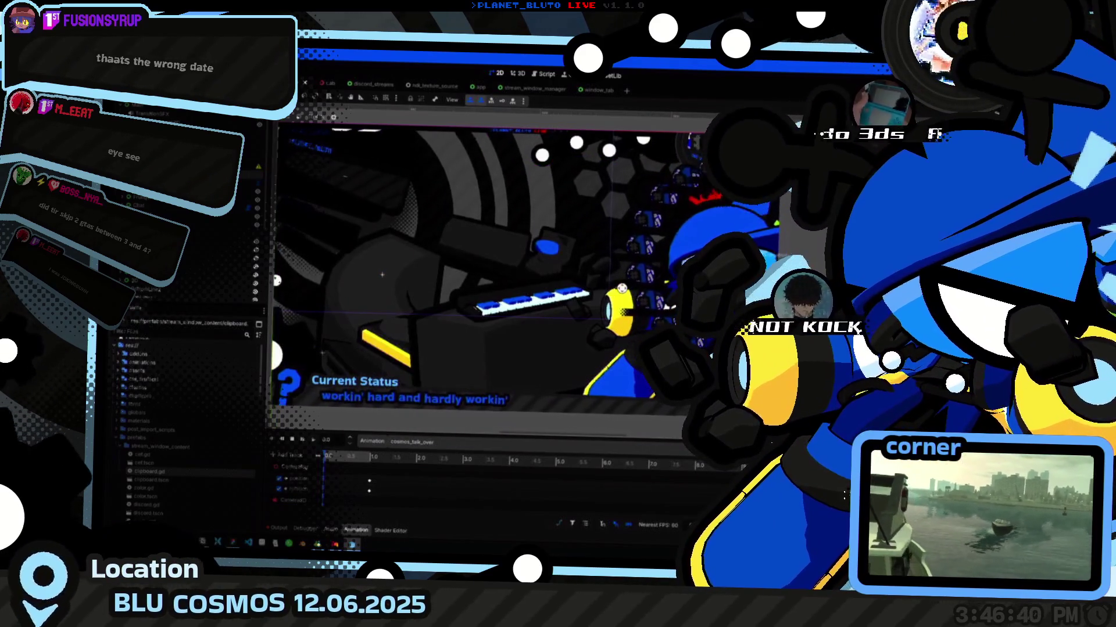
{"action": "left_click", "coordinate": [383, 443]}
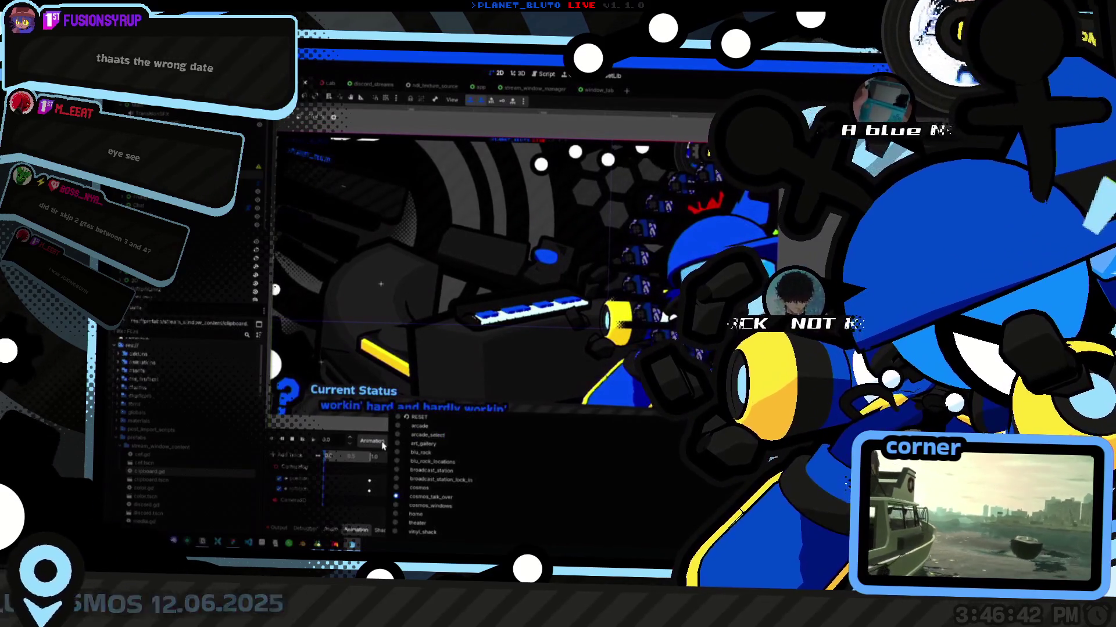
{"action": "left_click", "coordinate": [372, 443]}
Duplicate cosmos_talk_over as home_, then pick Home > Zoom in the overlay's radial menu
{"action": "left_click", "coordinate": [374, 444]}
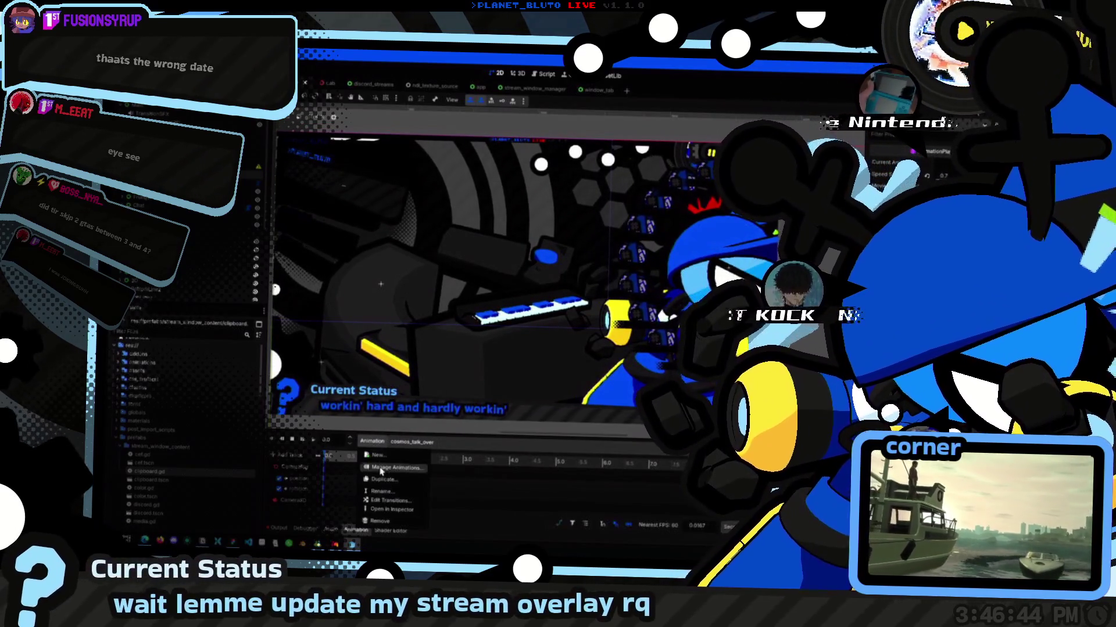
{"action": "left_click", "coordinate": [382, 480]}
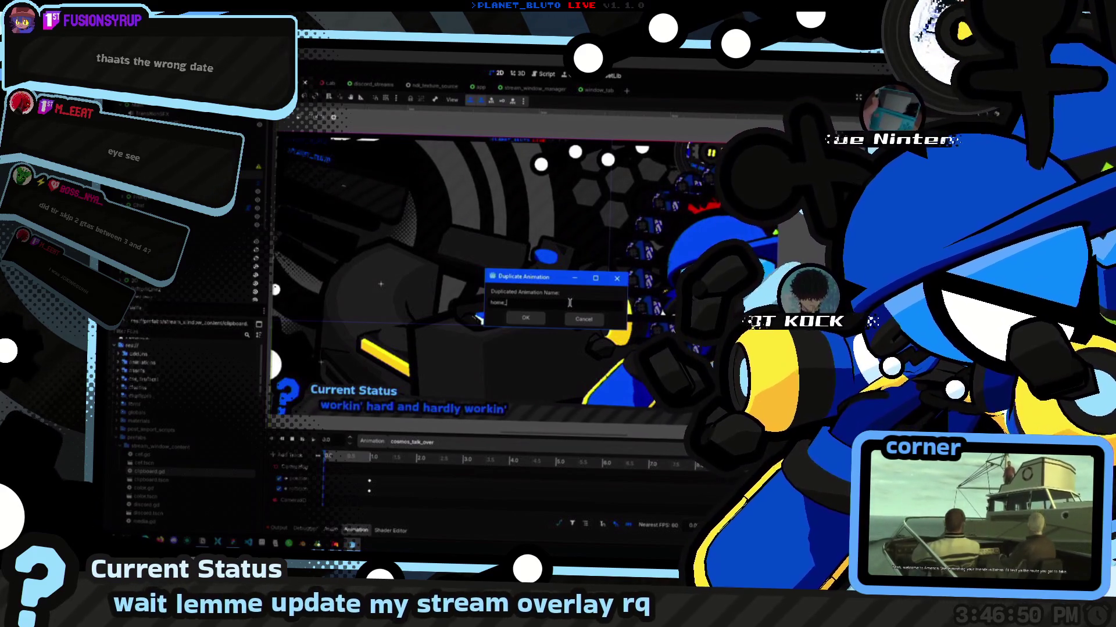
{"action": "left_click", "coordinate": [525, 319]}
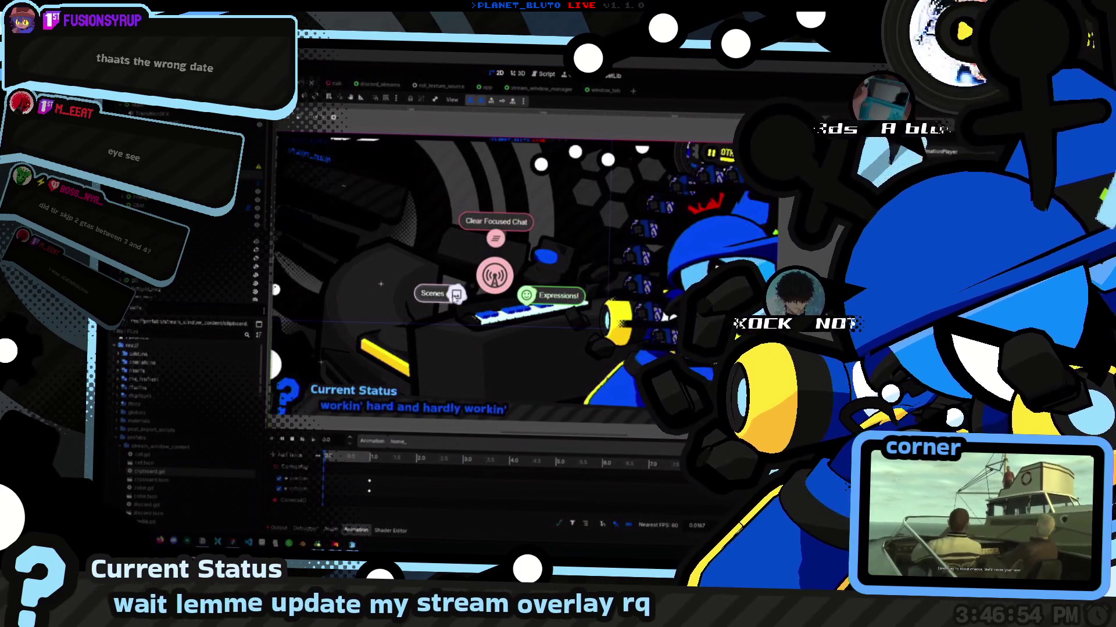
{"action": "left_click", "coordinate": [456, 294]}
{"action": "left_click", "coordinate": [457, 259]}
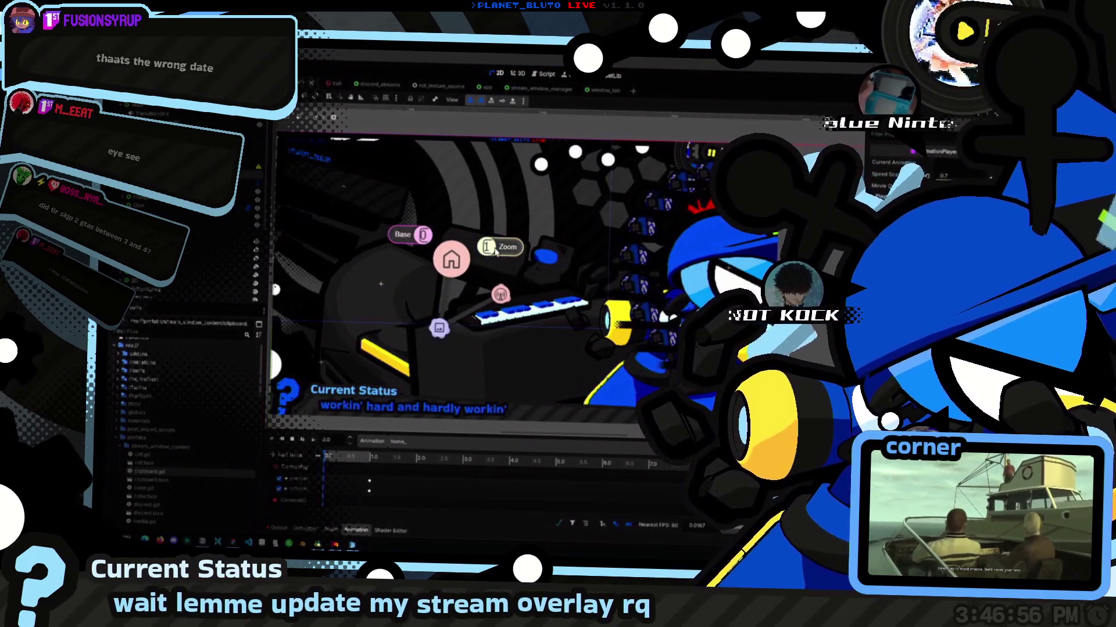
{"action": "left_click", "coordinate": [496, 249]}
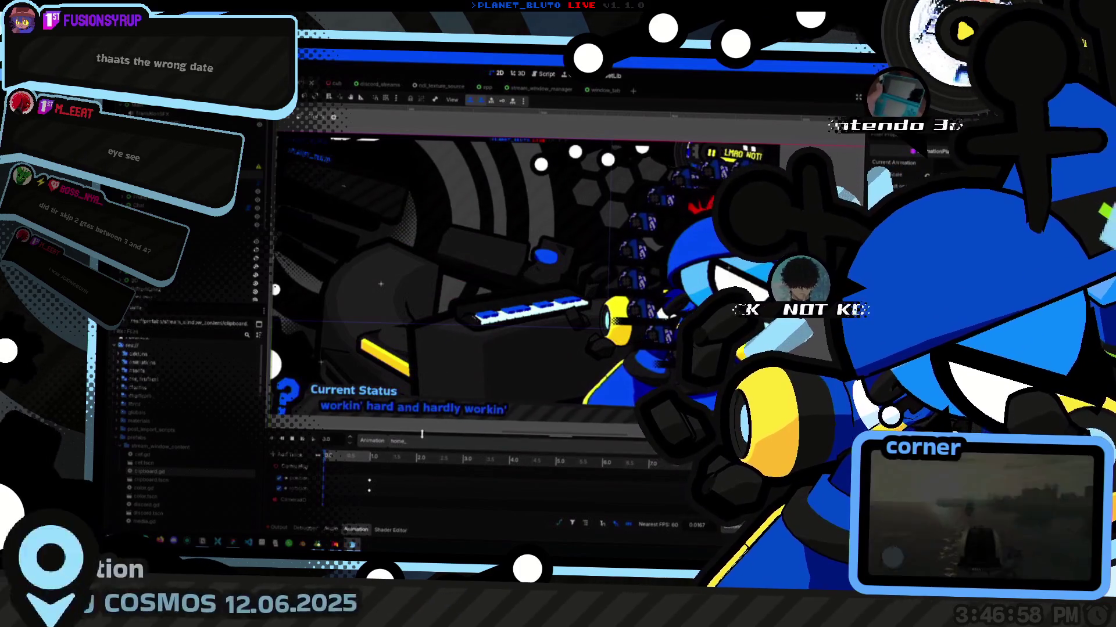
Rename the home_ animation to home_zoom
{"action": "left_click", "coordinate": [376, 439]}
{"action": "left_click", "coordinate": [384, 491]}
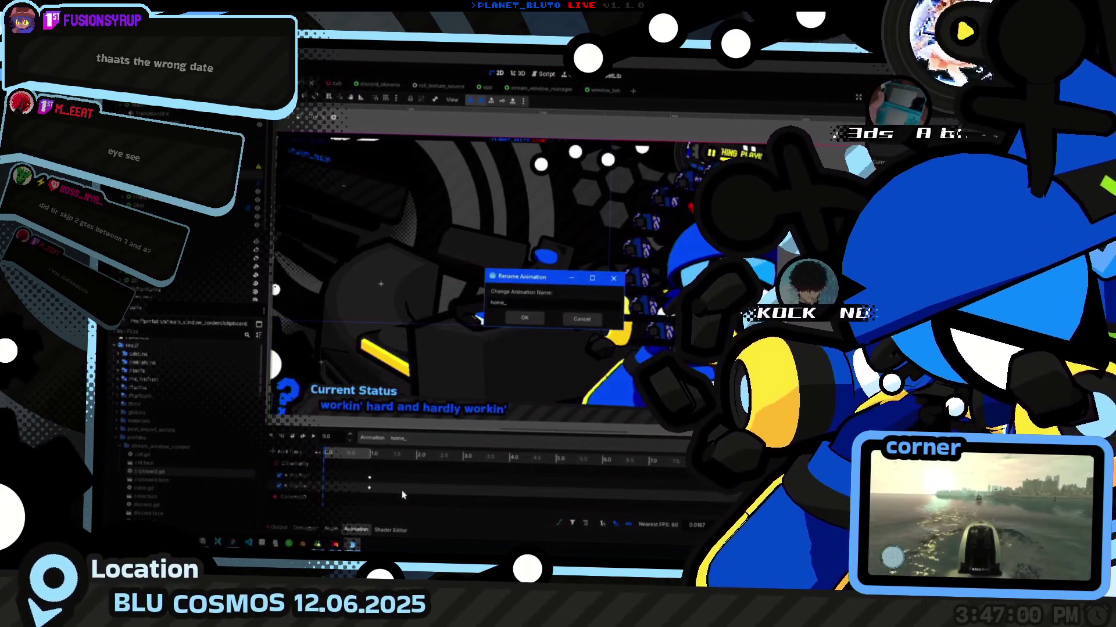
{"action": "key", "text": "Return"}
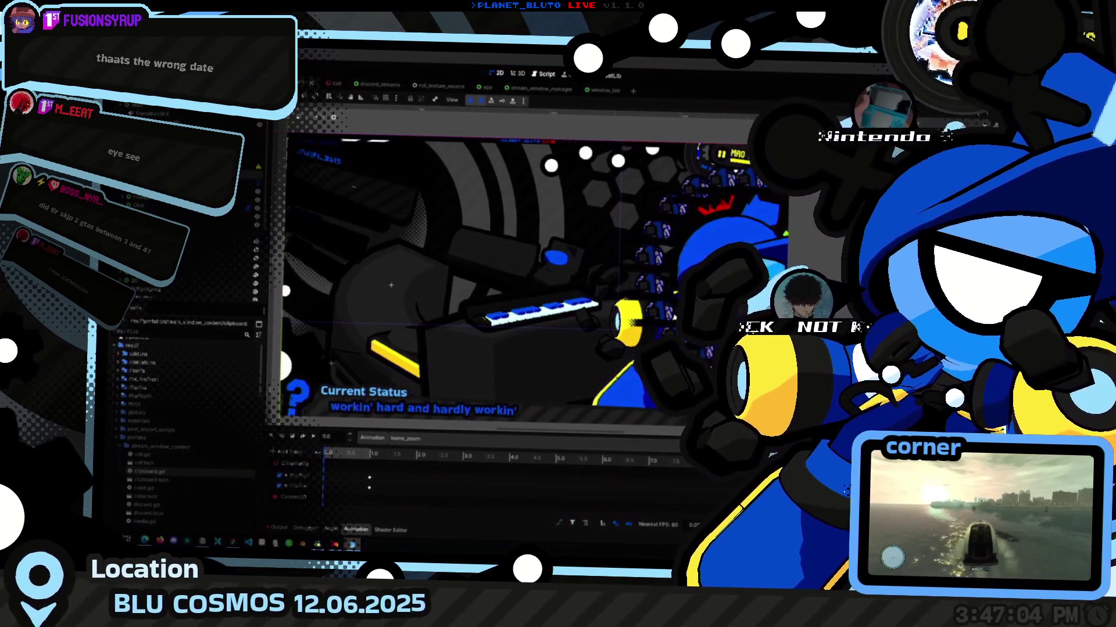
{"action": "left_click", "coordinate": [546, 74]}
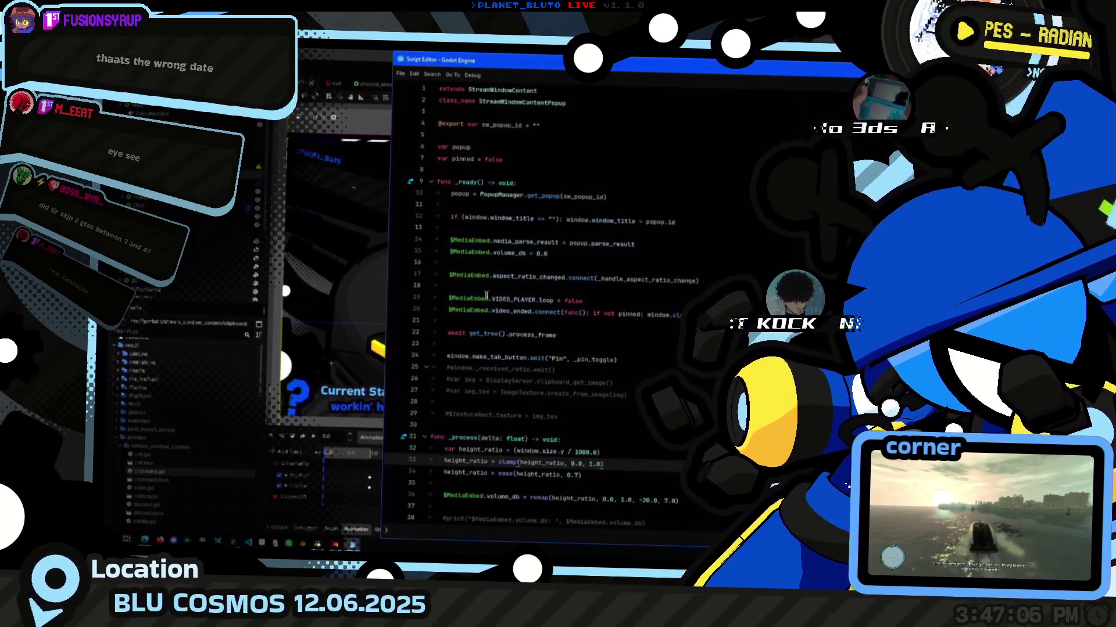
Add "alts": ["zoom"] after HOME's palette in the scenes script, then save and run
{"action": "key", "text": "shift+alt+o"}
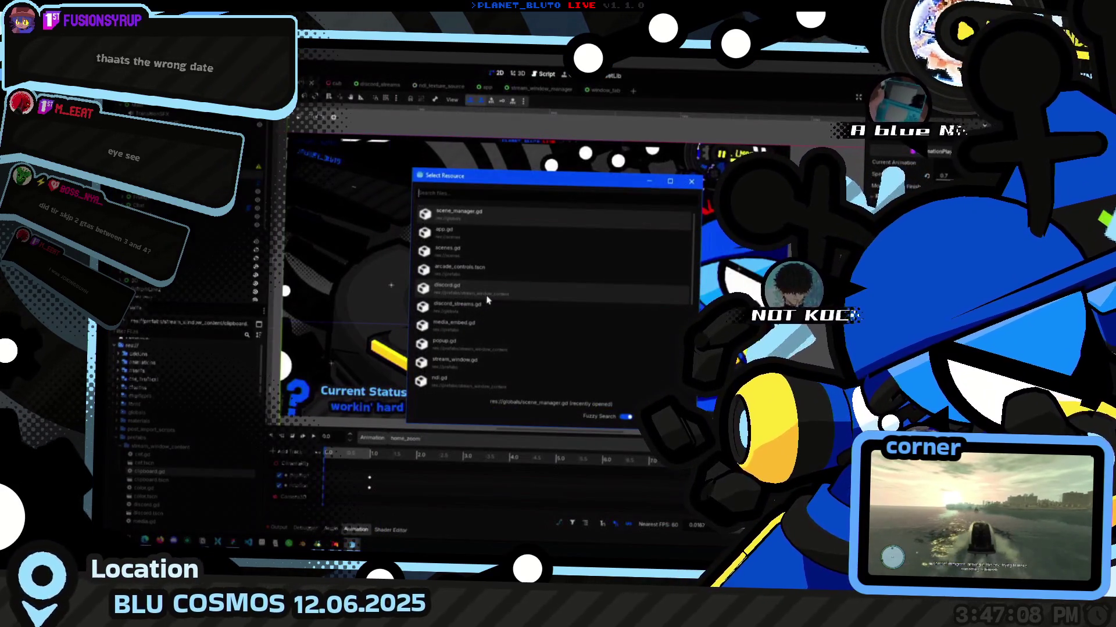
{"action": "key", "text": "Return"}
{"action": "scroll", "coordinate": [580, 327], "scroll_direction": "down", "scroll_amount": 10}
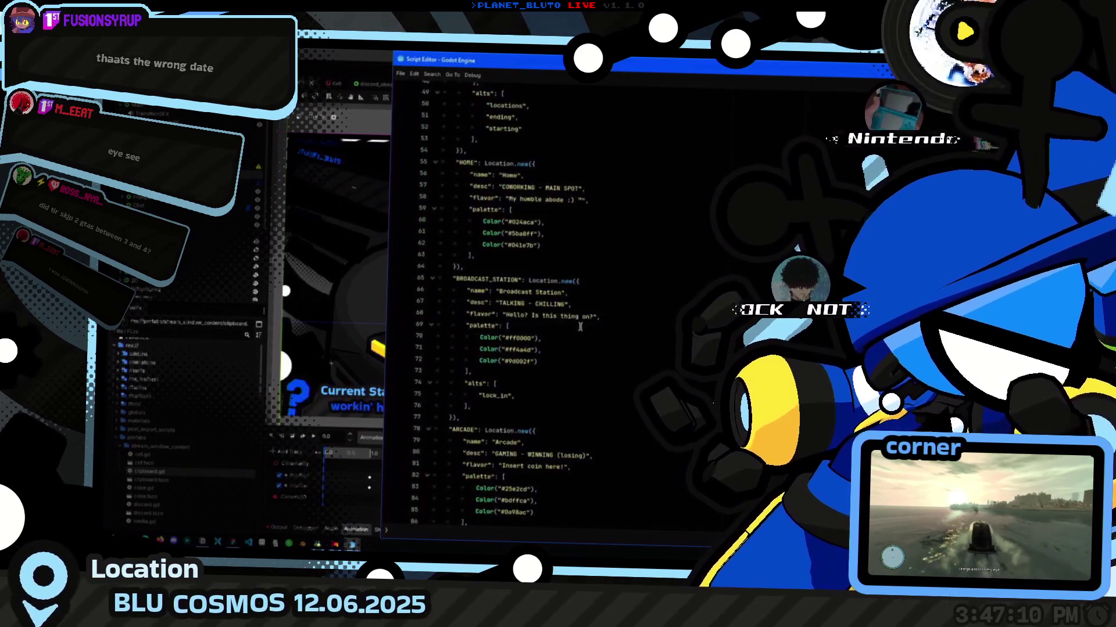
{"action": "scroll", "coordinate": [580, 328], "scroll_direction": "up", "scroll_amount": 3}
{"action": "left_click", "coordinate": [573, 346]}
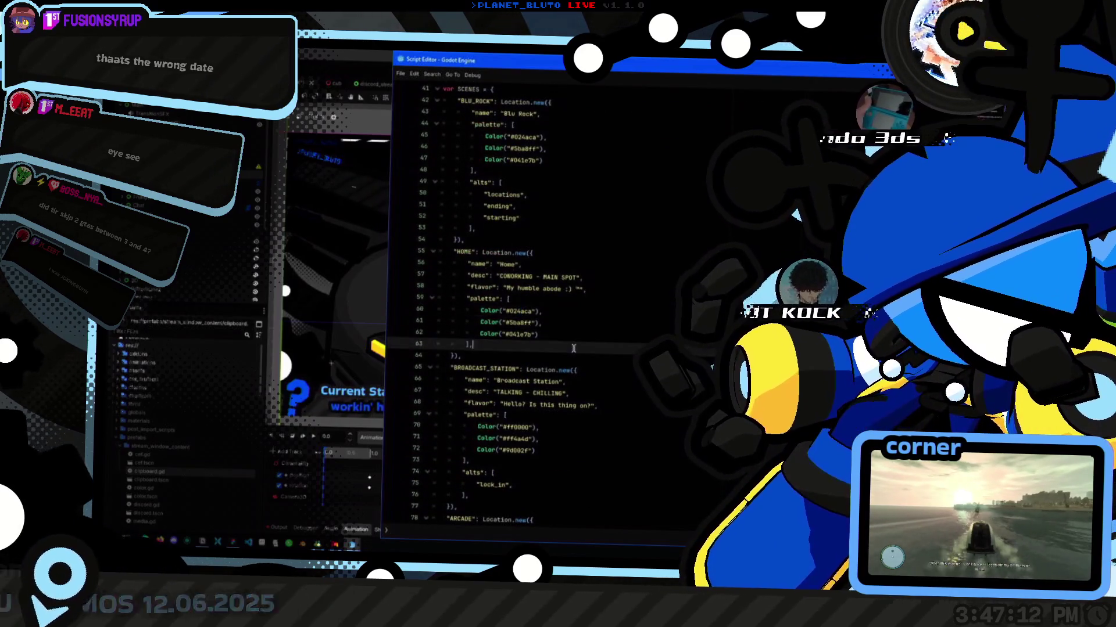
{"action": "key", "text": "Return"}
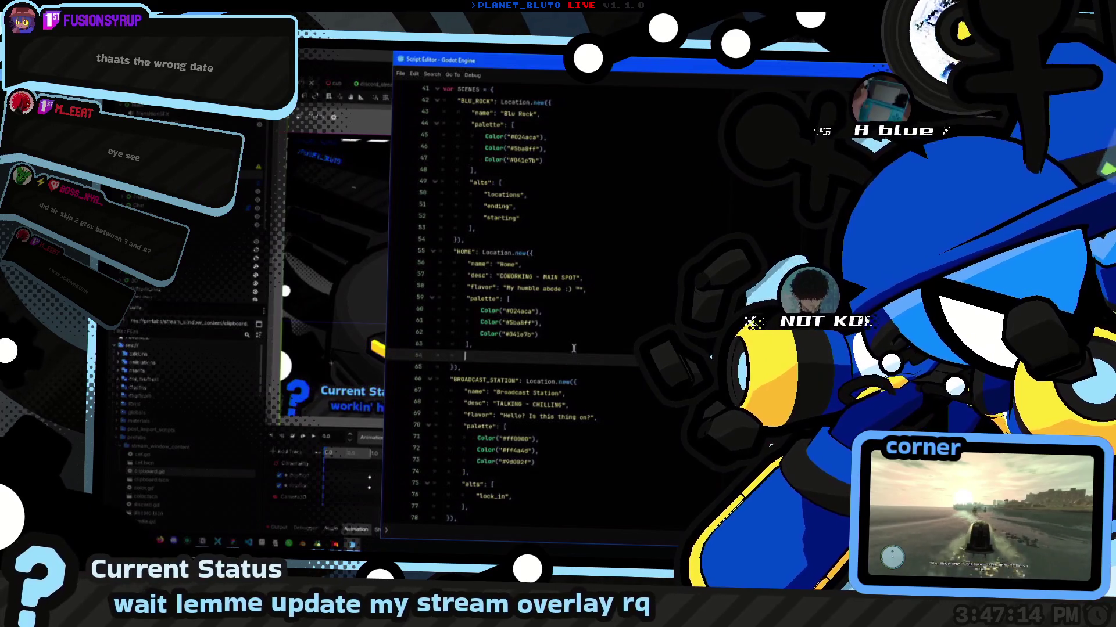
{"action": "type", "text": "\"alts\""}
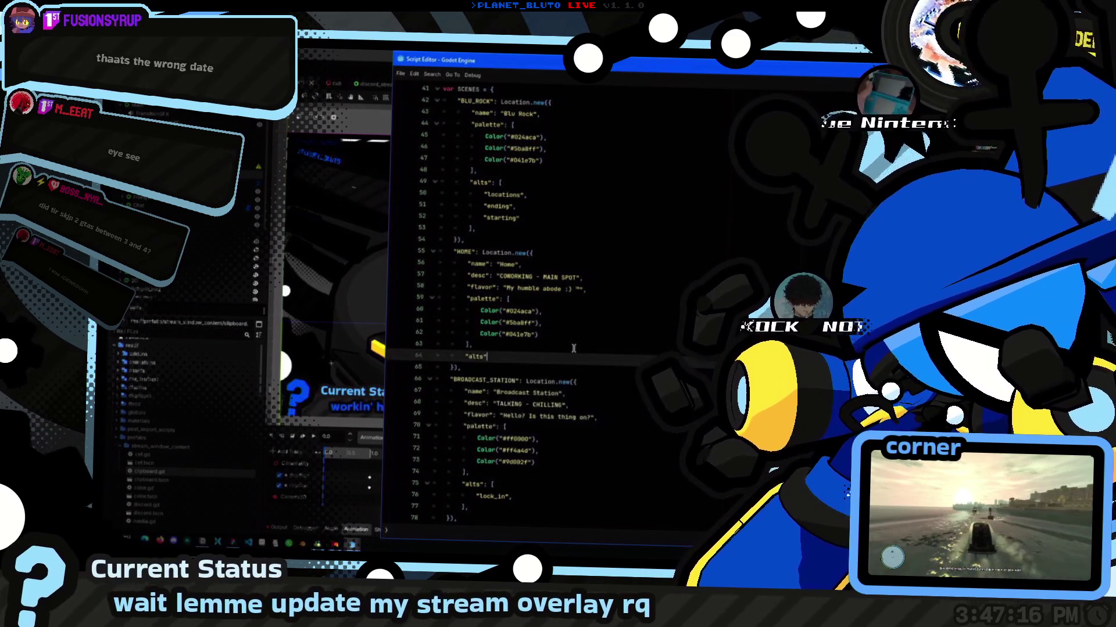
{"action": "type", "text": ": ["}
{"action": "key", "text": "Return"}
{"action": "type", "text": "\"zoom\""}
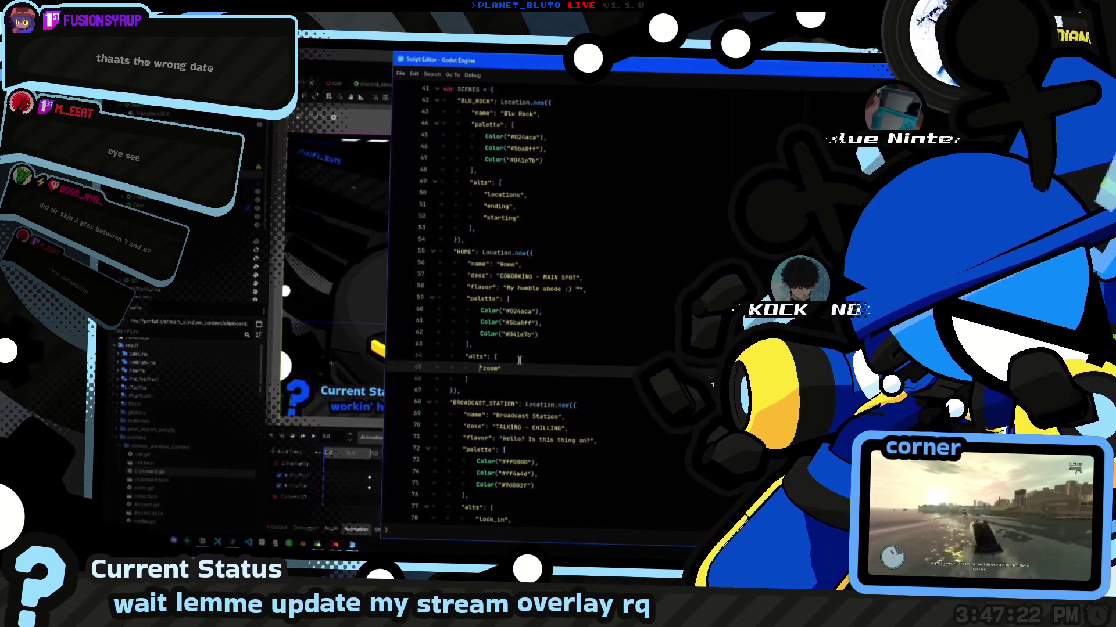
{"action": "left_click", "coordinate": [359, 134]}
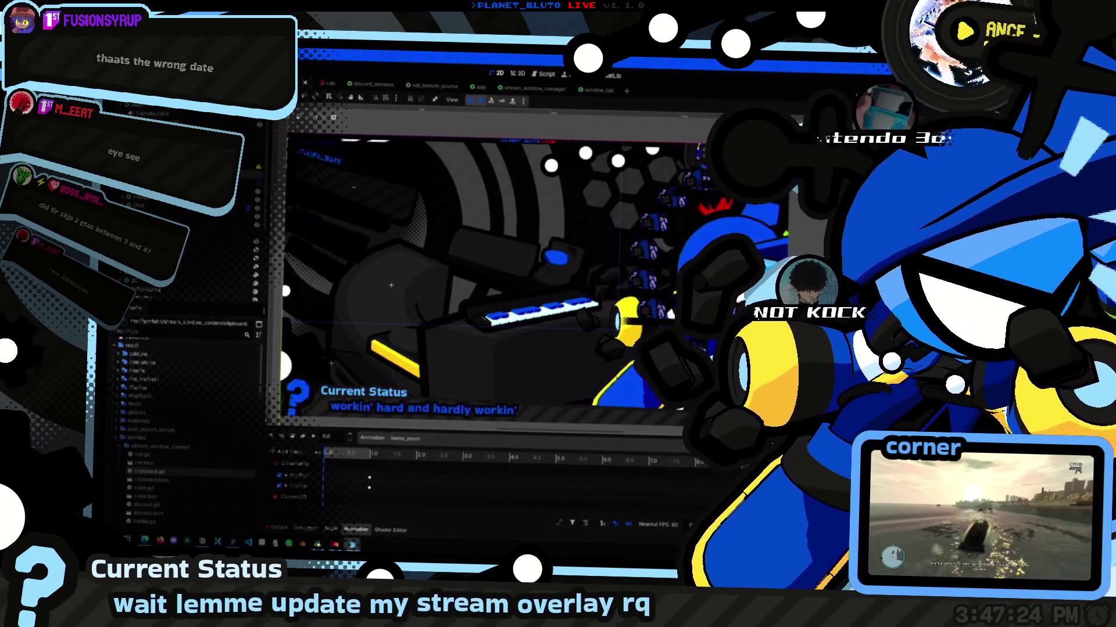
{"action": "key", "text": "ctrl+s"}
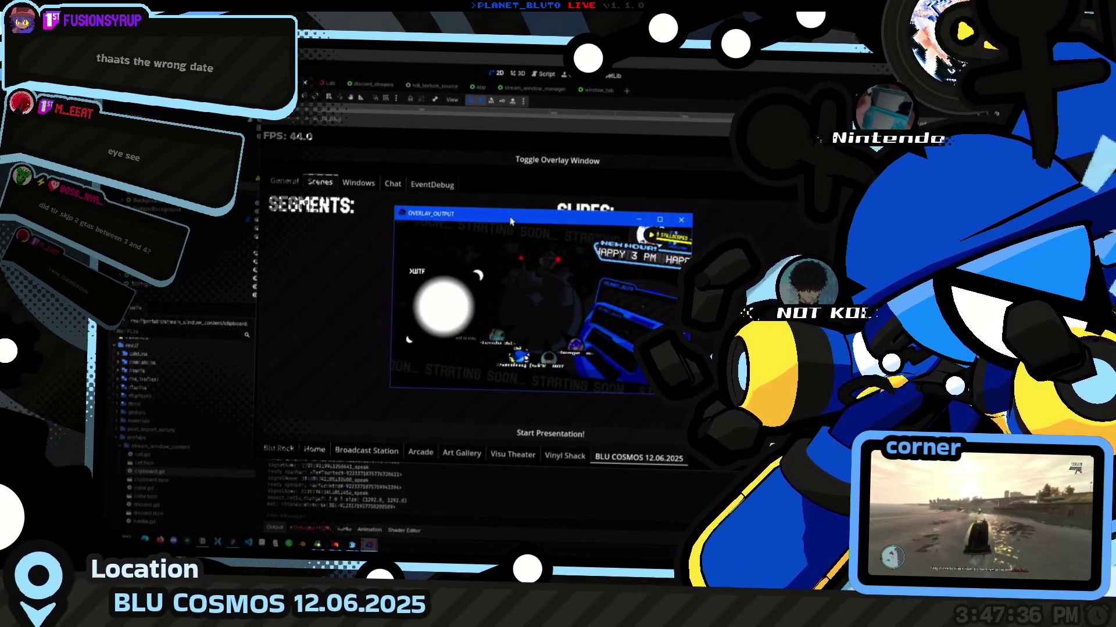
Fullscreen the overlay output and switch it to the Home location's Room view
{"action": "key", "text": "F11"}
{"action": "right_click", "coordinate": [513, 280]}
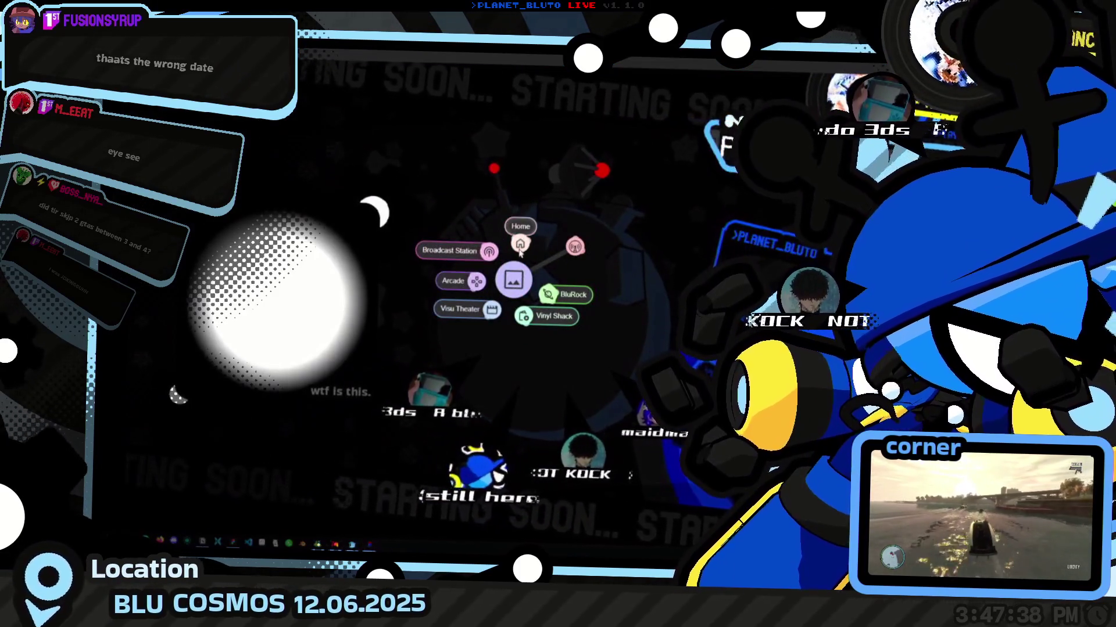
{"action": "left_click", "coordinate": [520, 244]}
{"action": "left_click", "coordinate": [599, 232]}
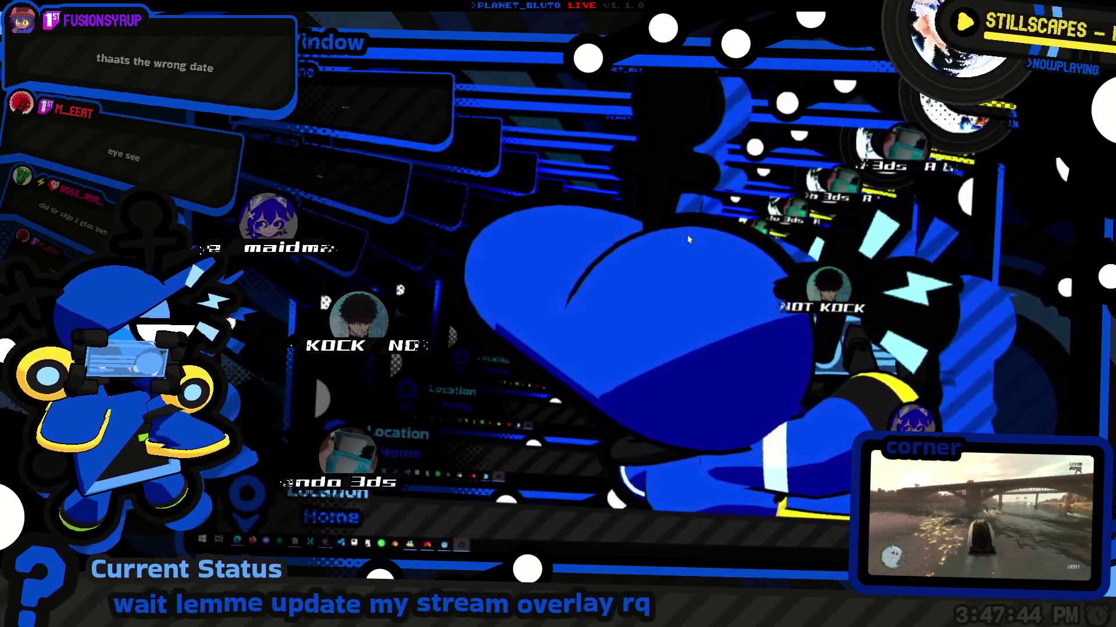
Return to the editor and move the overlay output window aside
{"action": "key", "text": "alt+Tab"}
{"action": "key", "text": "alt+Tab"}
{"action": "key", "text": "alt+Tab"}
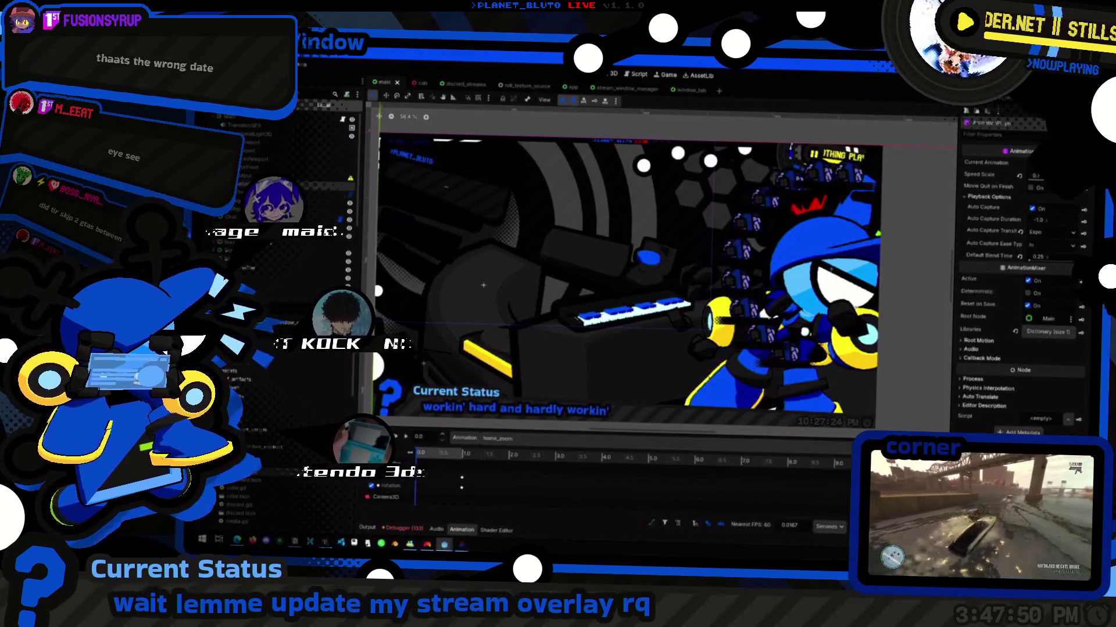
{"action": "key", "text": "alt+Tab"}
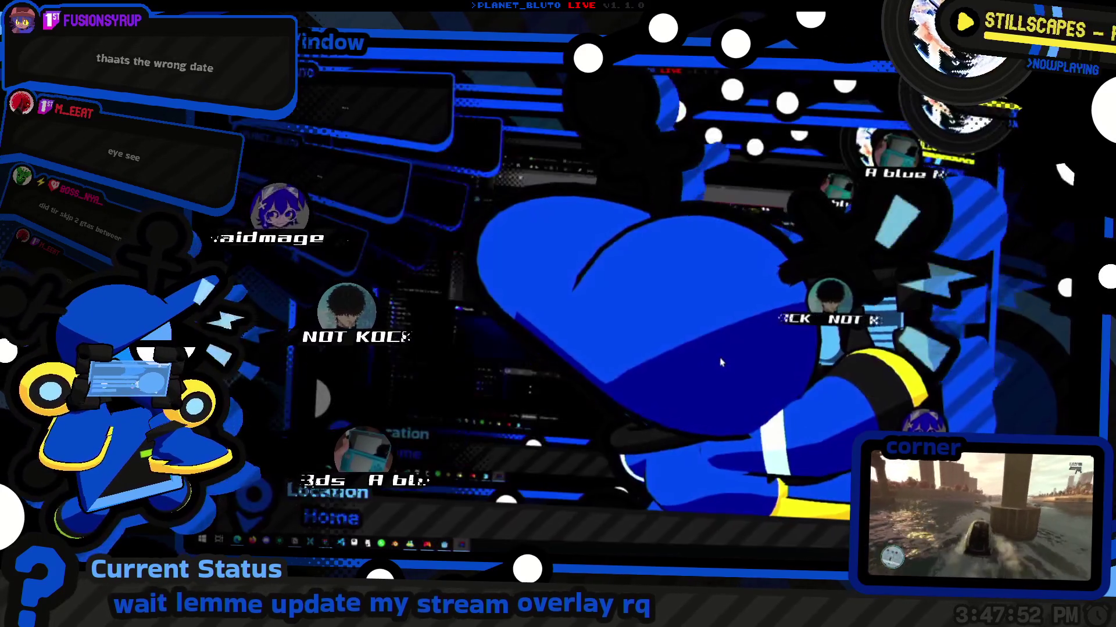
{"action": "right_click", "coordinate": [590, 384]}
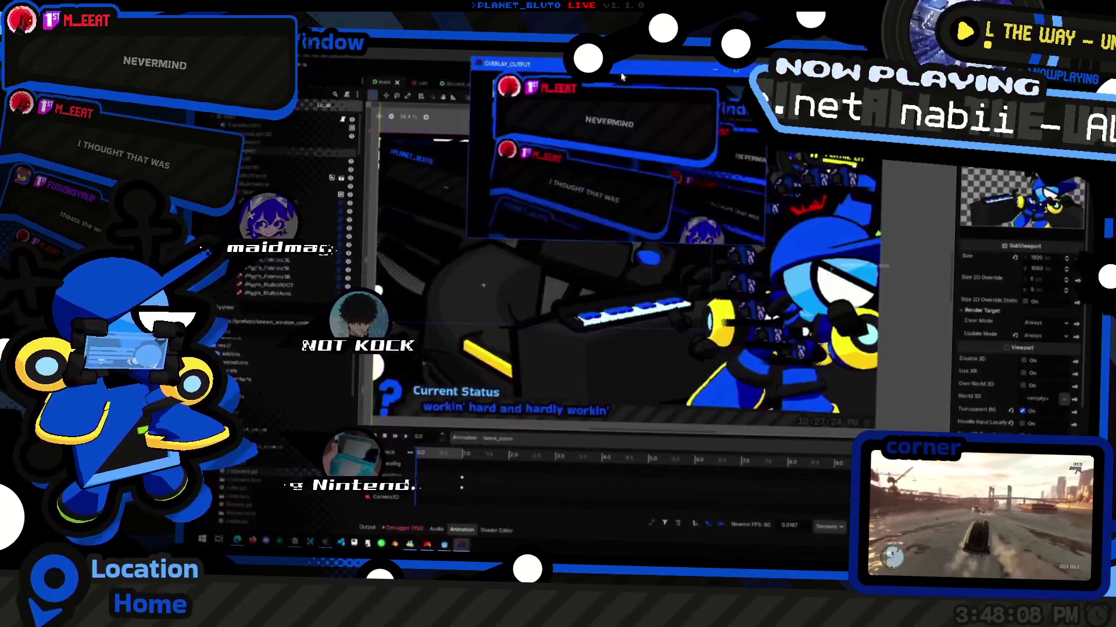
{"action": "mouse_move", "coordinate": [592, 124]}
{"action": "left_mouse_down"}
{"action": "mouse_move", "coordinate": [632, 148]}
{"action": "mouse_move", "coordinate": [605, 246]}
{"action": "mouse_move", "coordinate": [606, 209]}
{"action": "left_mouse_up"}
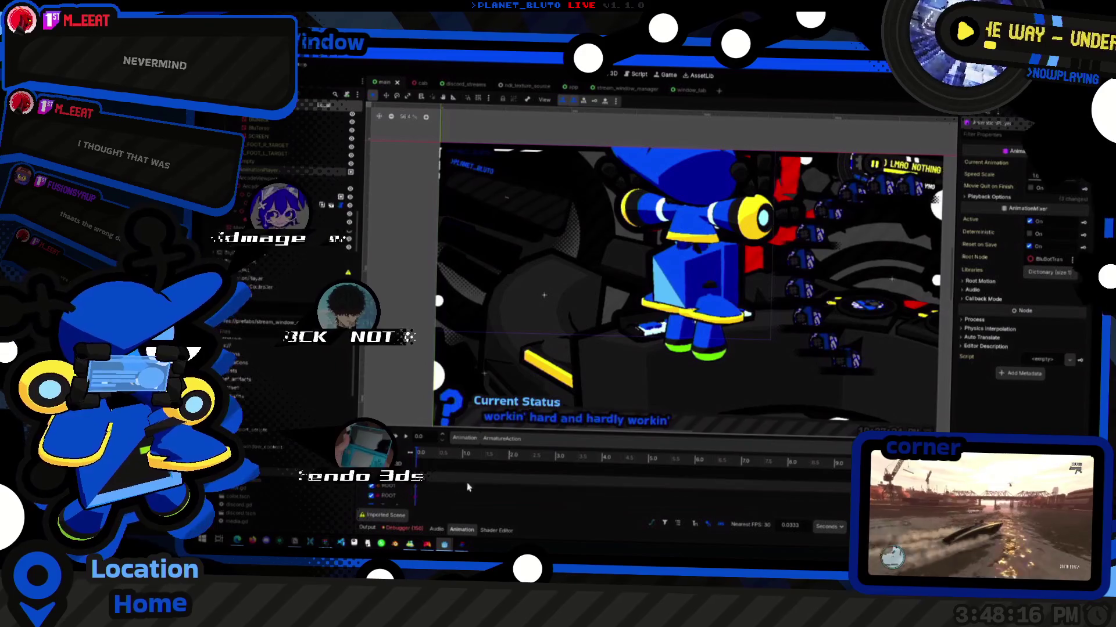
{"action": "left_click", "coordinate": [511, 438]}
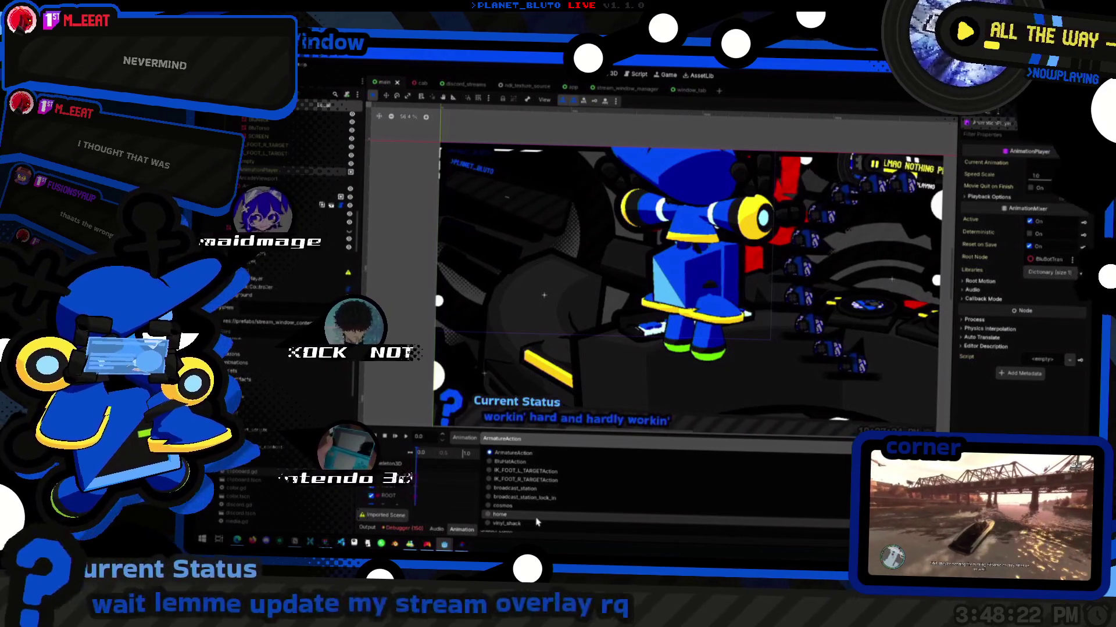
Enlarge the Animation panel and load home_zoom, then the home animation
{"action": "left_click", "coordinate": [509, 436]}
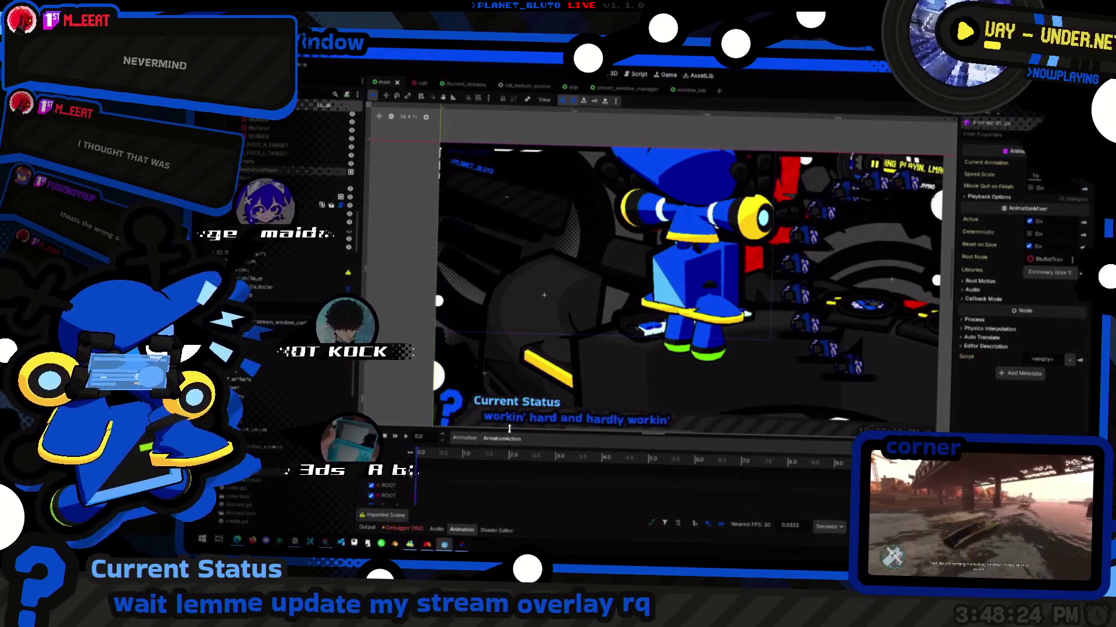
{"action": "left_click_drag", "start_coordinate": [510, 430], "coordinate": [496, 294]}
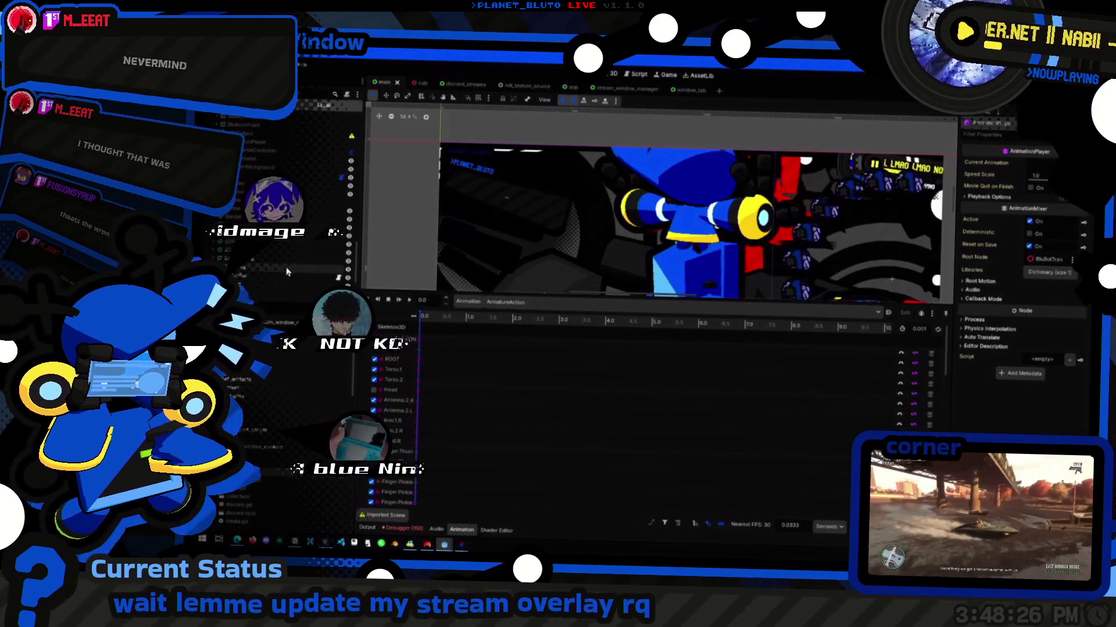
{"action": "left_click", "coordinate": [505, 302]}
{"action": "left_click", "coordinate": [511, 357]}
{"action": "scroll", "coordinate": [444, 387], "scroll_direction": "up", "scroll_amount": 2}
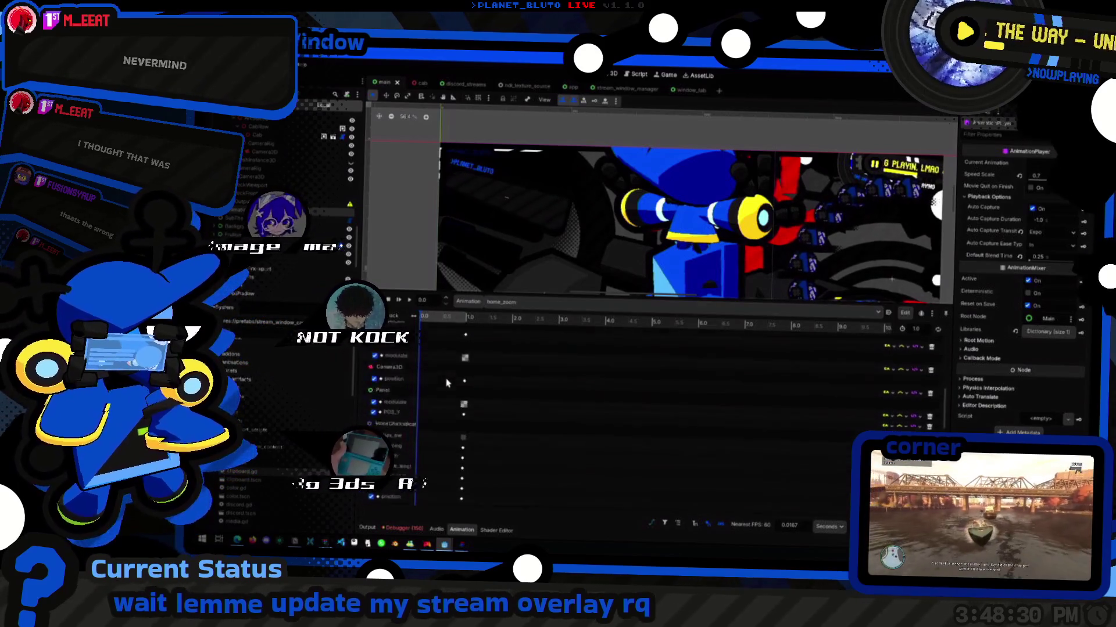
{"action": "scroll", "coordinate": [447, 383], "scroll_direction": "down", "scroll_amount": 2}
{"action": "left_click", "coordinate": [501, 302]}
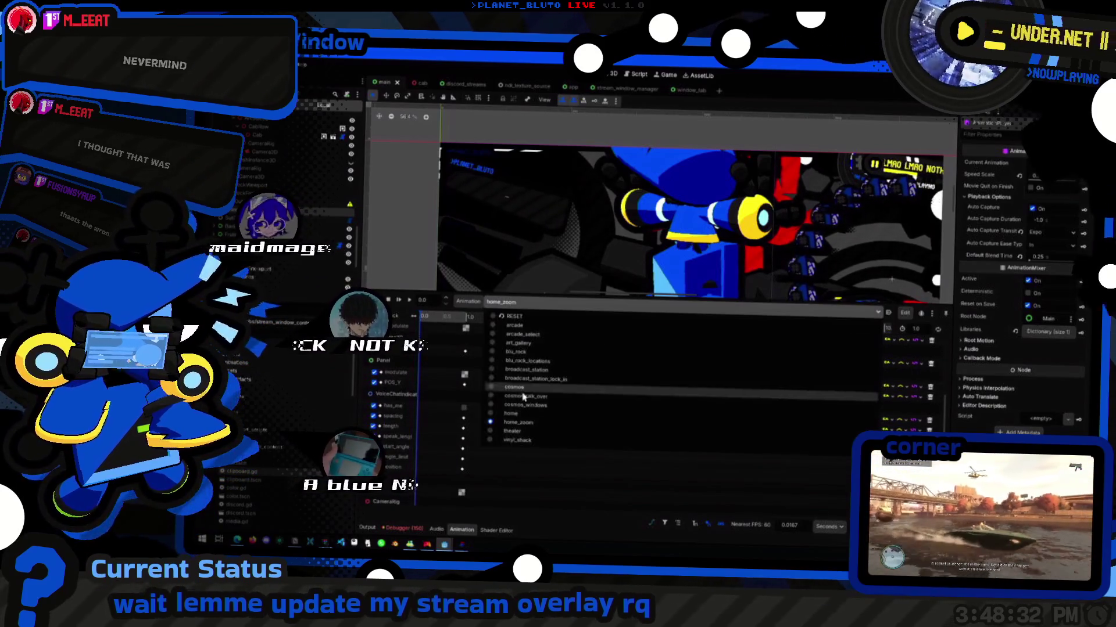
{"action": "left_click", "coordinate": [521, 413]}
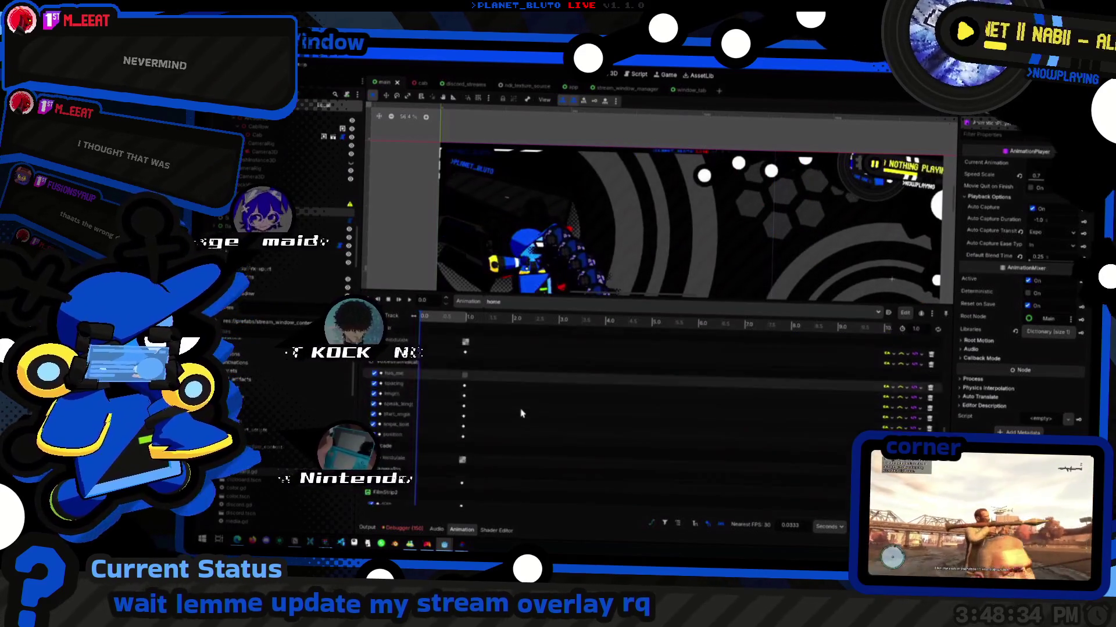
{"action": "scroll", "coordinate": [521, 410], "scroll_direction": "up", "scroll_amount": 3}
{"action": "left_click", "coordinate": [494, 301]}
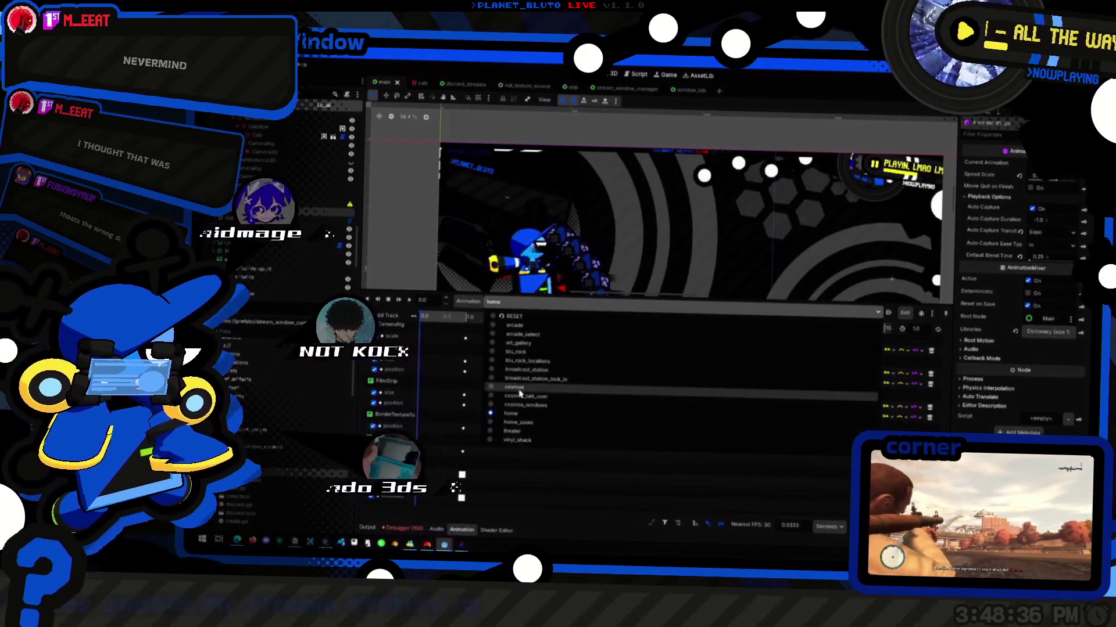
{"action": "left_click", "coordinate": [511, 413]}
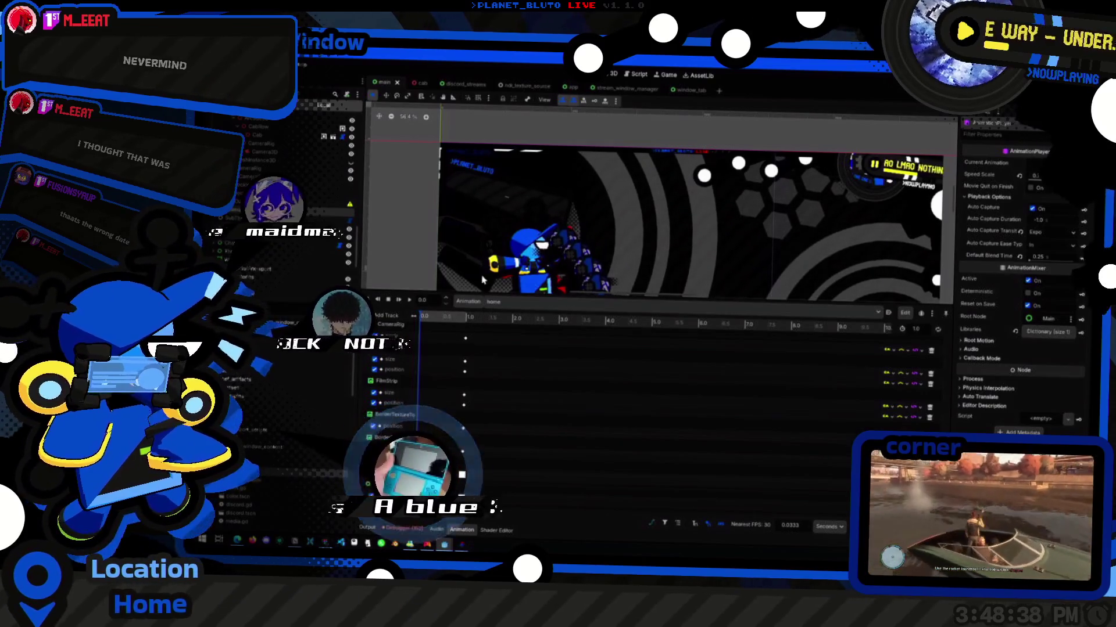
Select the armature's AnimationPlayer and set its animation to cosmos
{"action": "left_click", "coordinate": [268, 269]}
{"action": "left_click", "coordinate": [512, 302]}
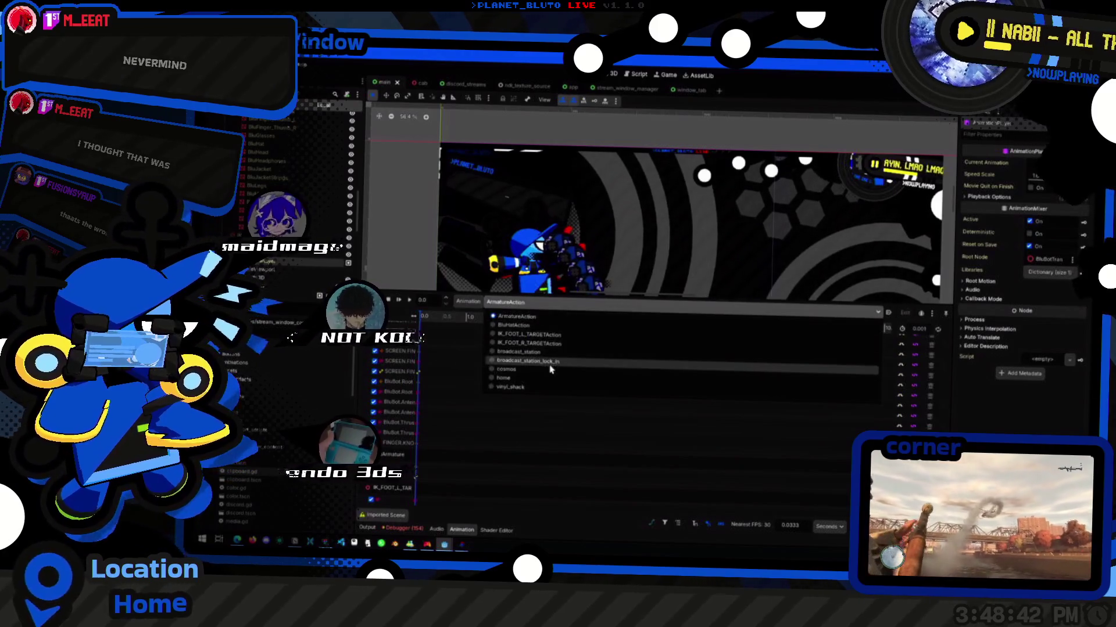
{"action": "left_click", "coordinate": [551, 369]}
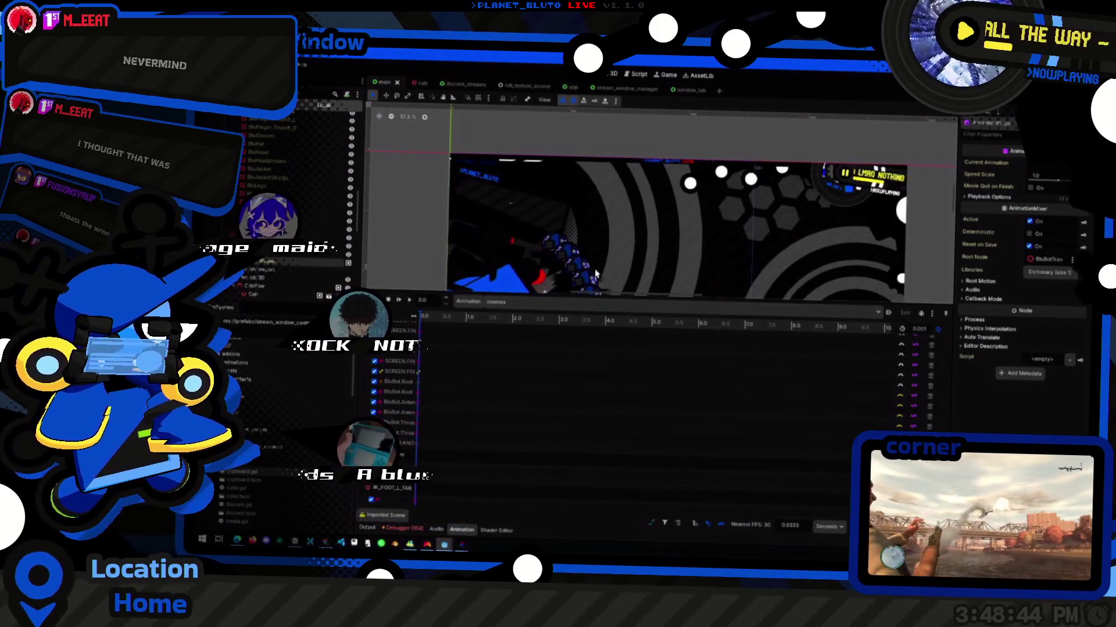
{"action": "left_click", "coordinate": [519, 304]}
{"action": "left_click", "coordinate": [465, 303]}
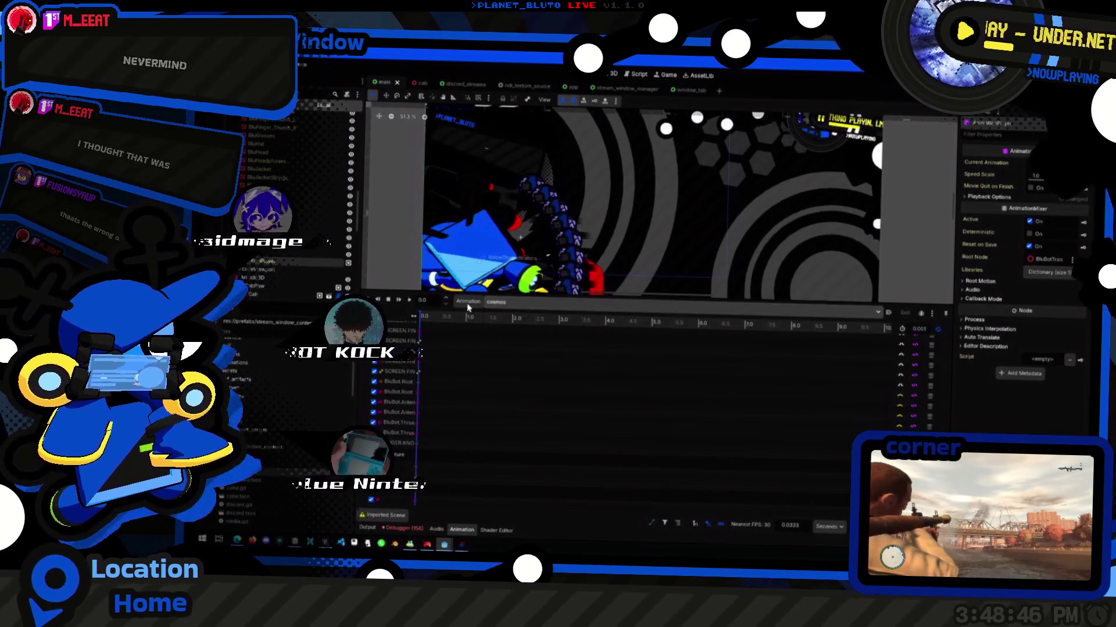
{"action": "left_click", "coordinate": [465, 303]}
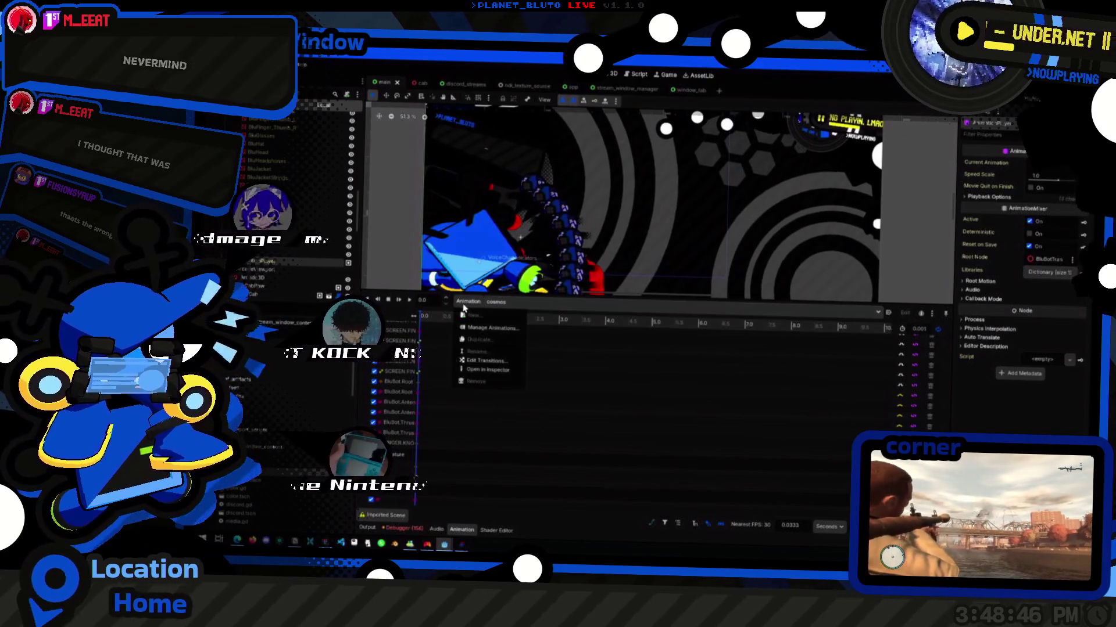
{"action": "left_click", "coordinate": [505, 310]}
{"action": "left_click", "coordinate": [504, 308]}
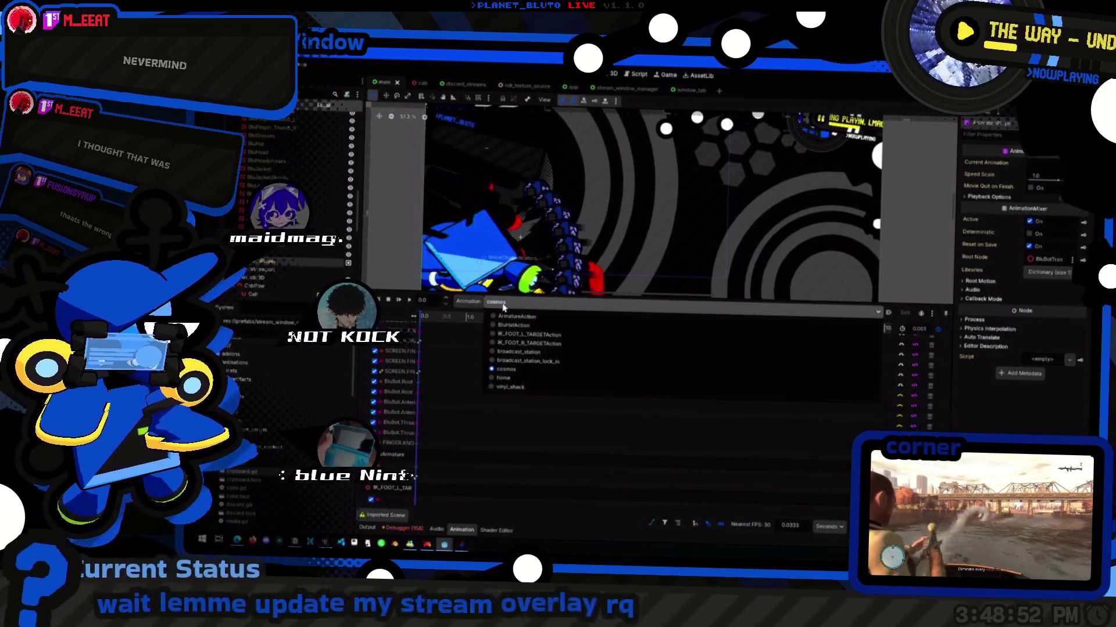
{"action": "left_click", "coordinate": [504, 308]}
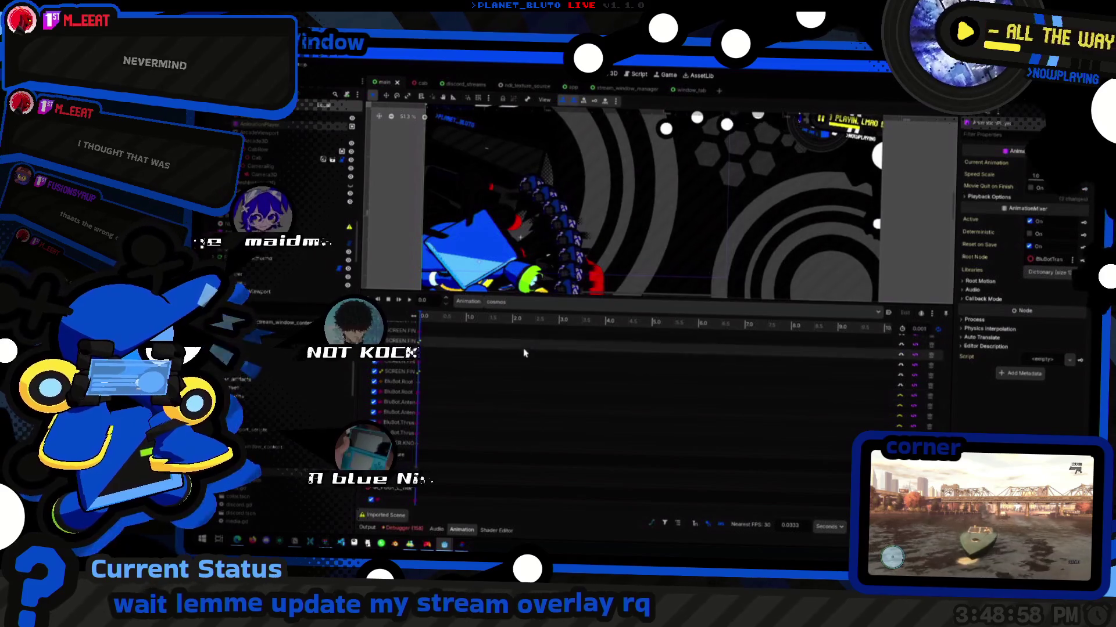
Launch Blender 4.0 from the app launcher by searching 'lender'
{"action": "key", "text": "alt+space"}
{"action": "type", "text": "lender"}
{"action": "key", "text": "Return"}
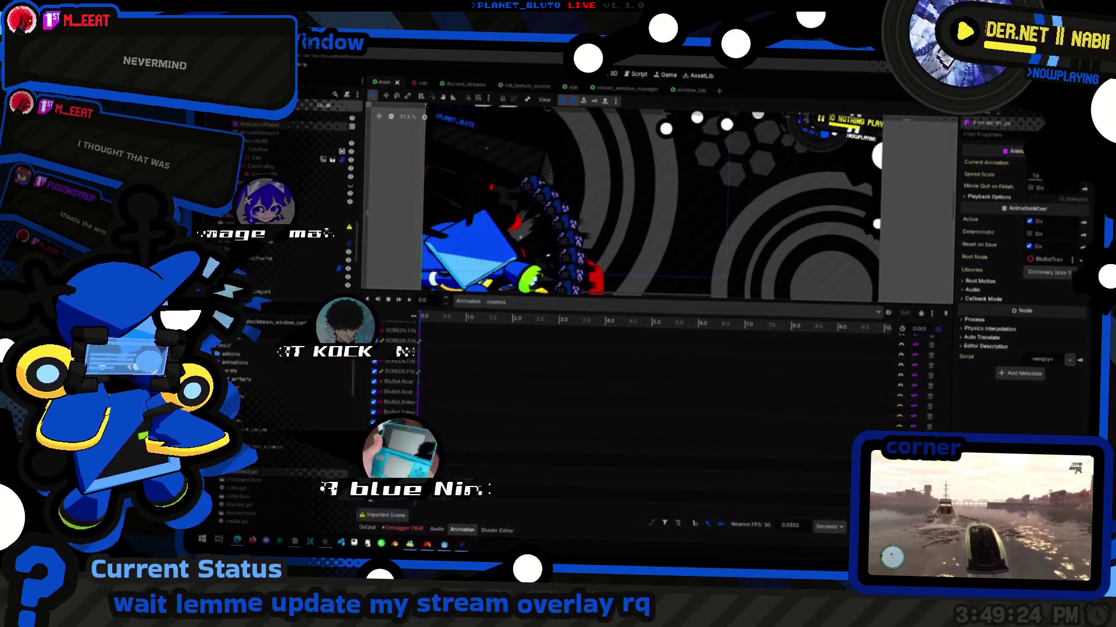
{"action": "key", "text": "alt+Tab"}
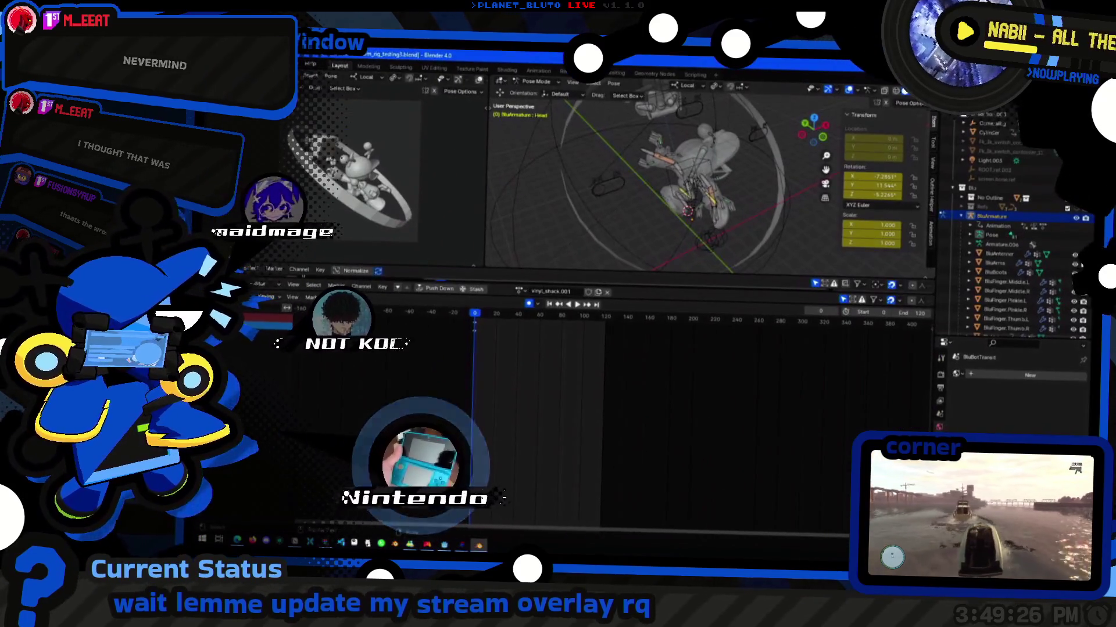
Discard unsaved changes and open stream_rig_testing2.blend from the recent files
{"action": "mouse_move", "coordinate": [305, 92]}
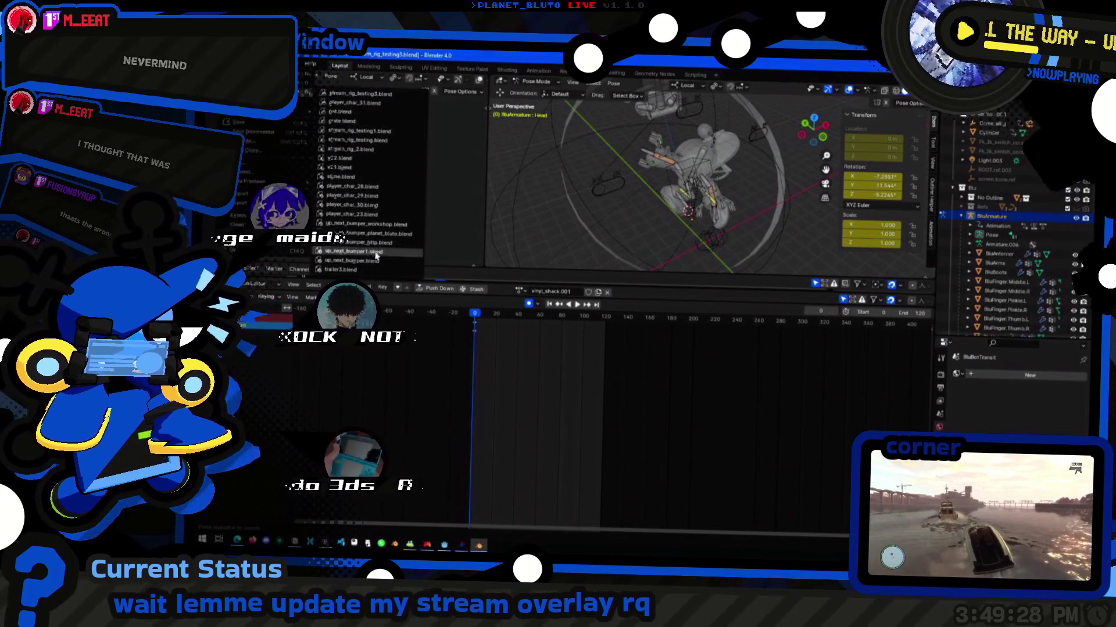
{"action": "left_click", "coordinate": [325, 93]}
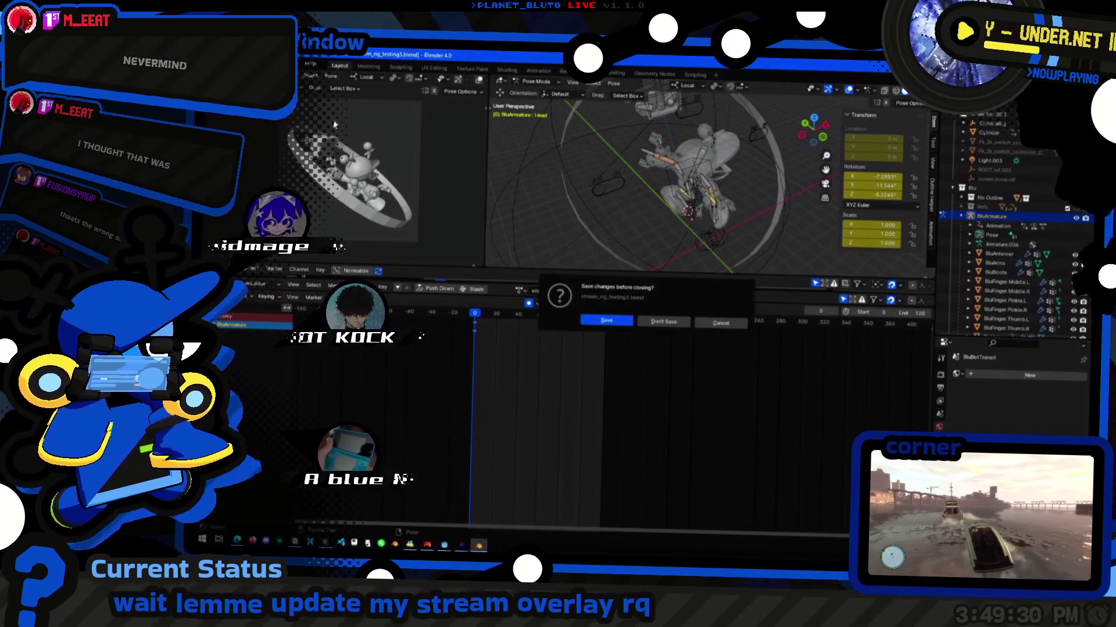
{"action": "left_click", "coordinate": [646, 324]}
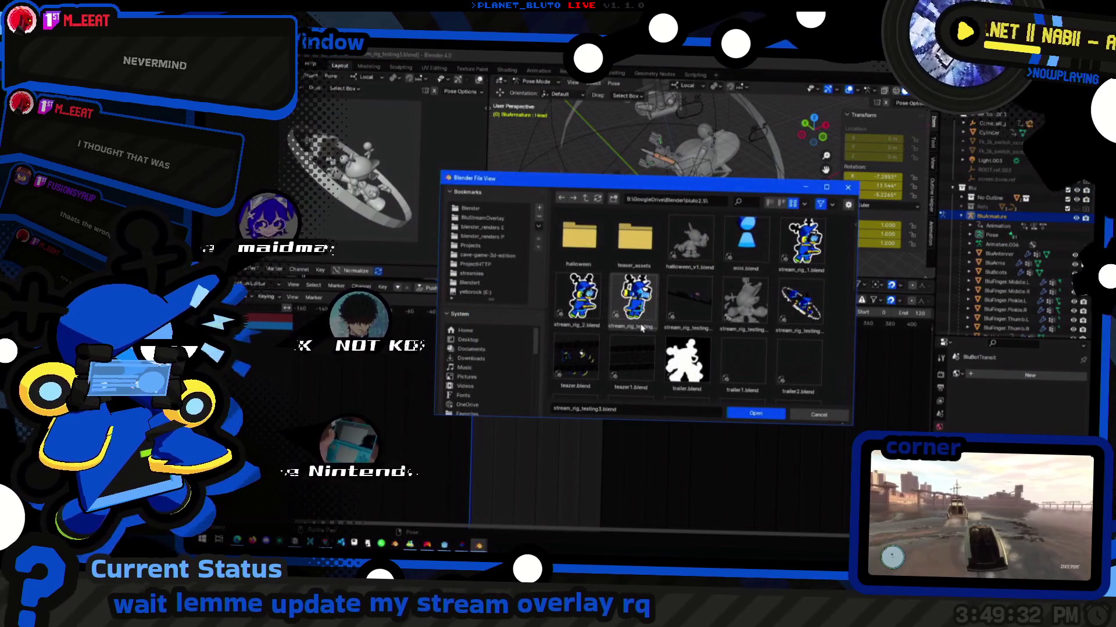
{"action": "scroll", "coordinate": [641, 329], "scroll_direction": "down", "scroll_amount": 10}
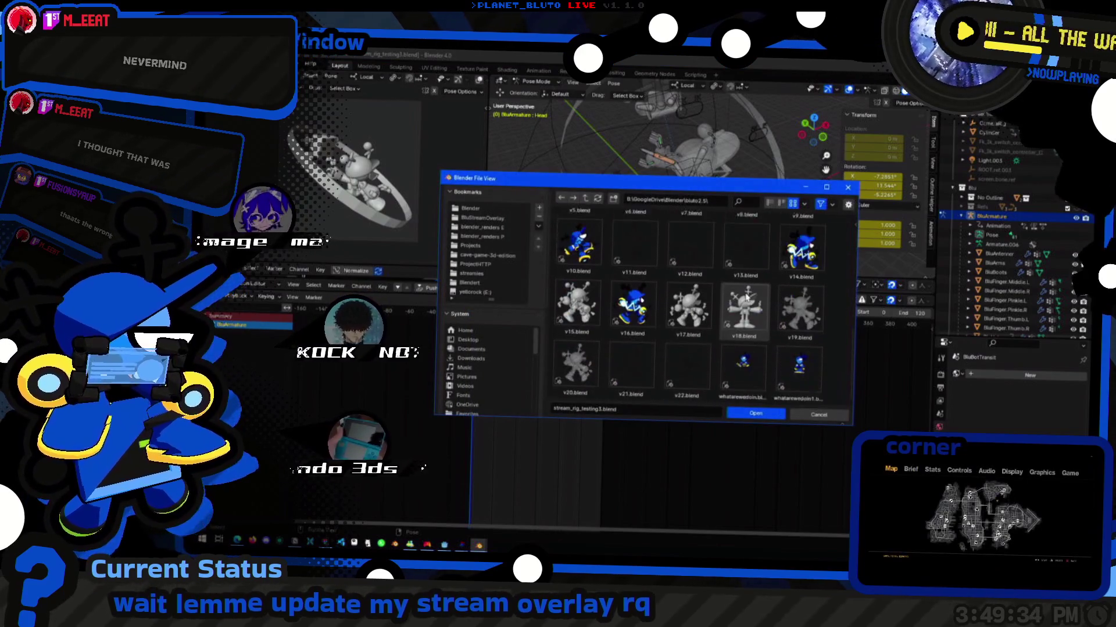
{"action": "scroll", "coordinate": [732, 319], "scroll_direction": "up", "scroll_amount": 10}
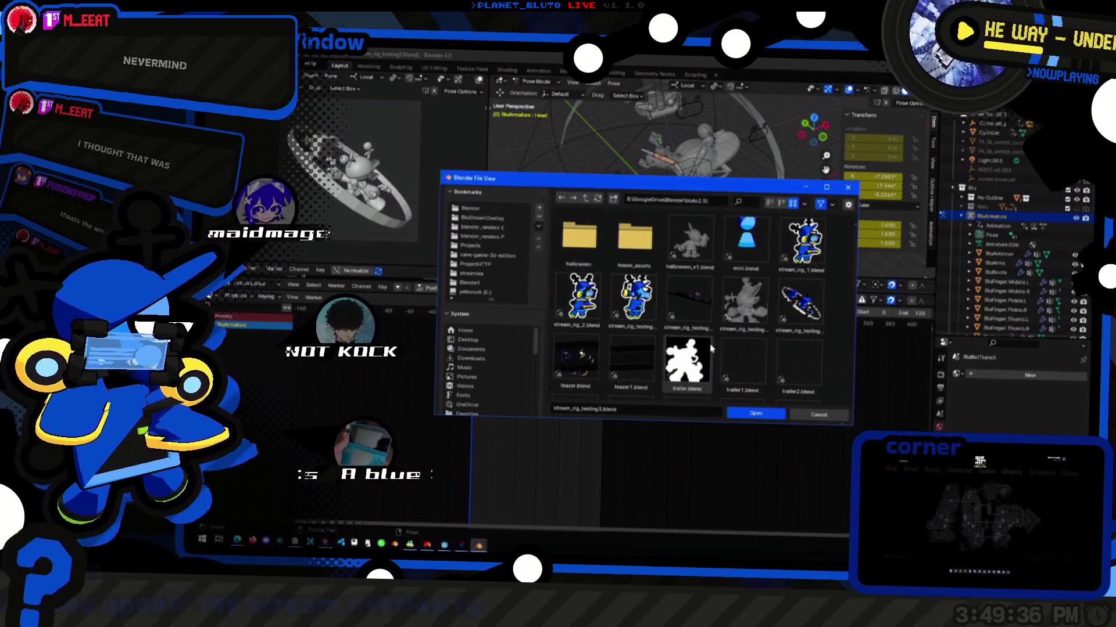
{"action": "left_click", "coordinate": [740, 309]}
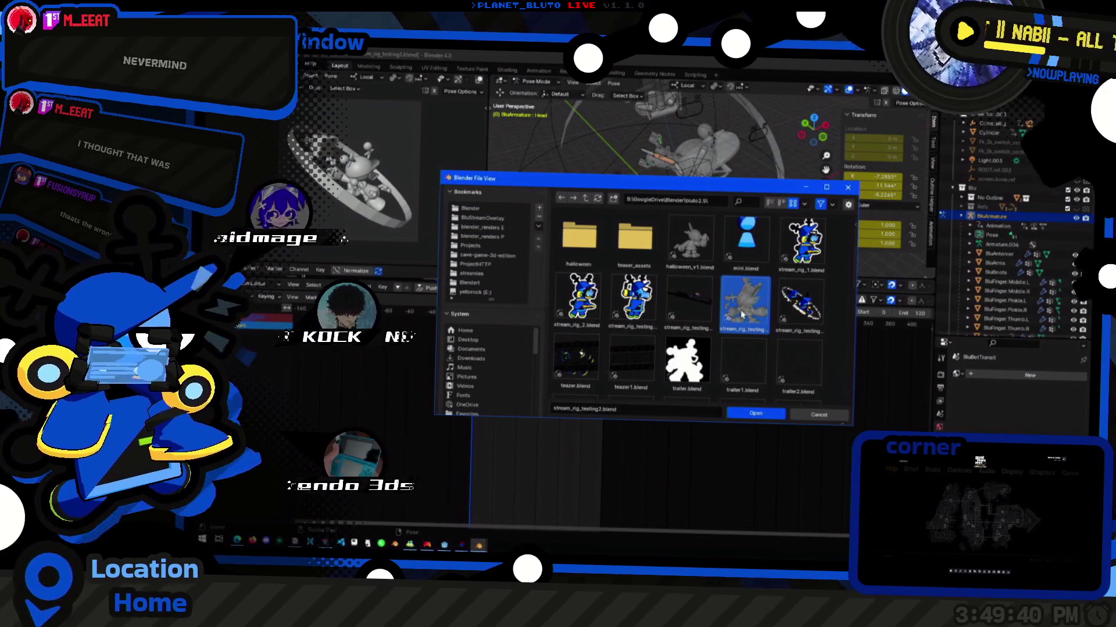
{"action": "left_click", "coordinate": [801, 305]}
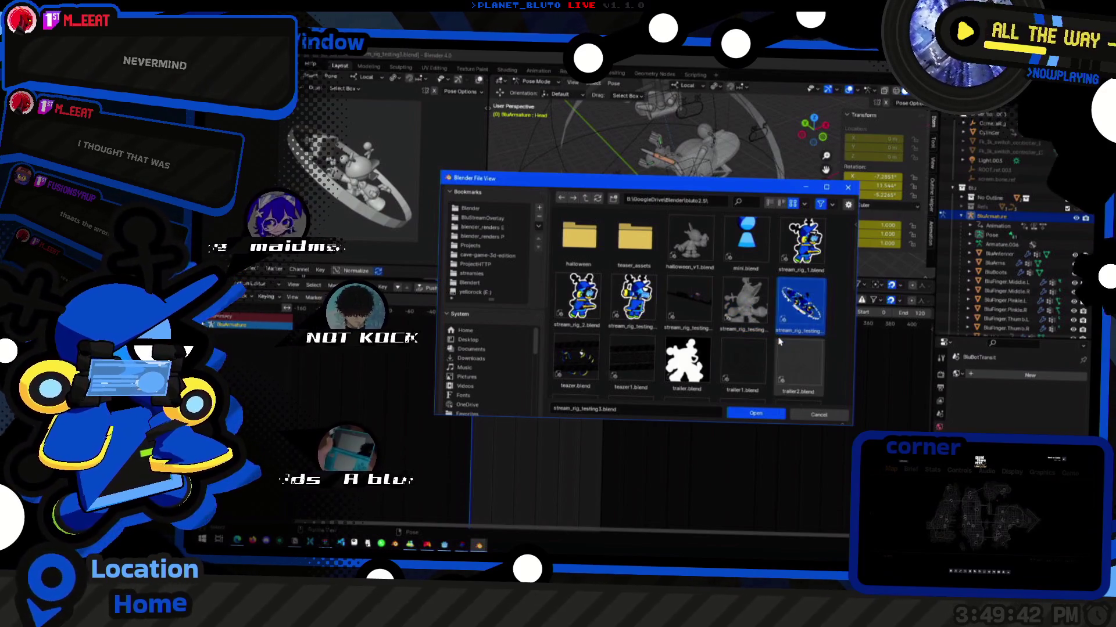
{"action": "left_click", "coordinate": [741, 306]}
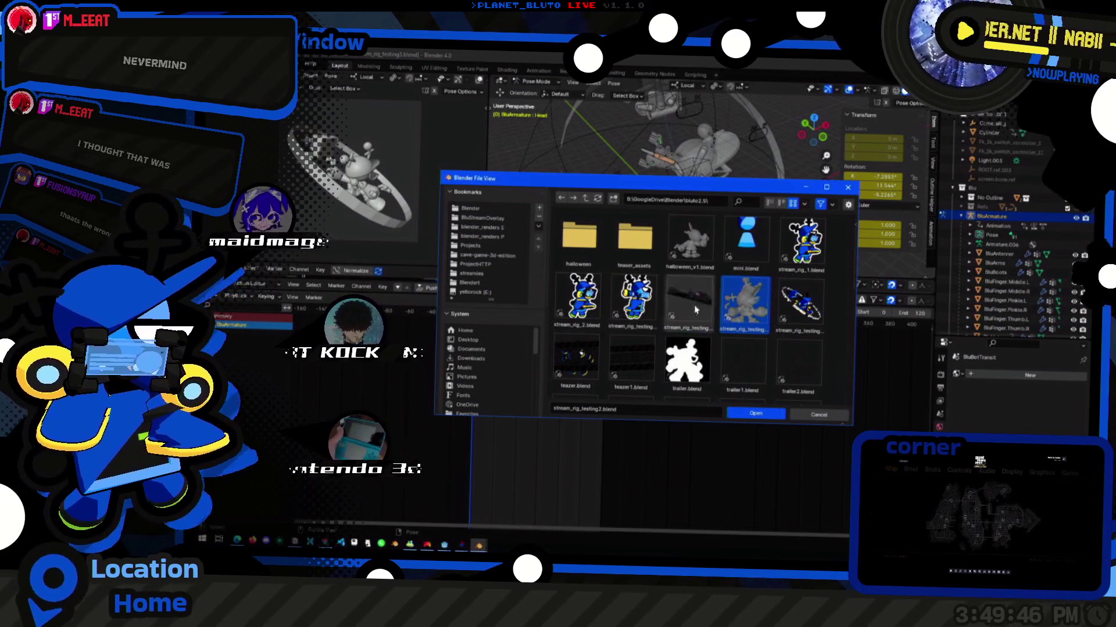
{"action": "double_click", "coordinate": [730, 312]}
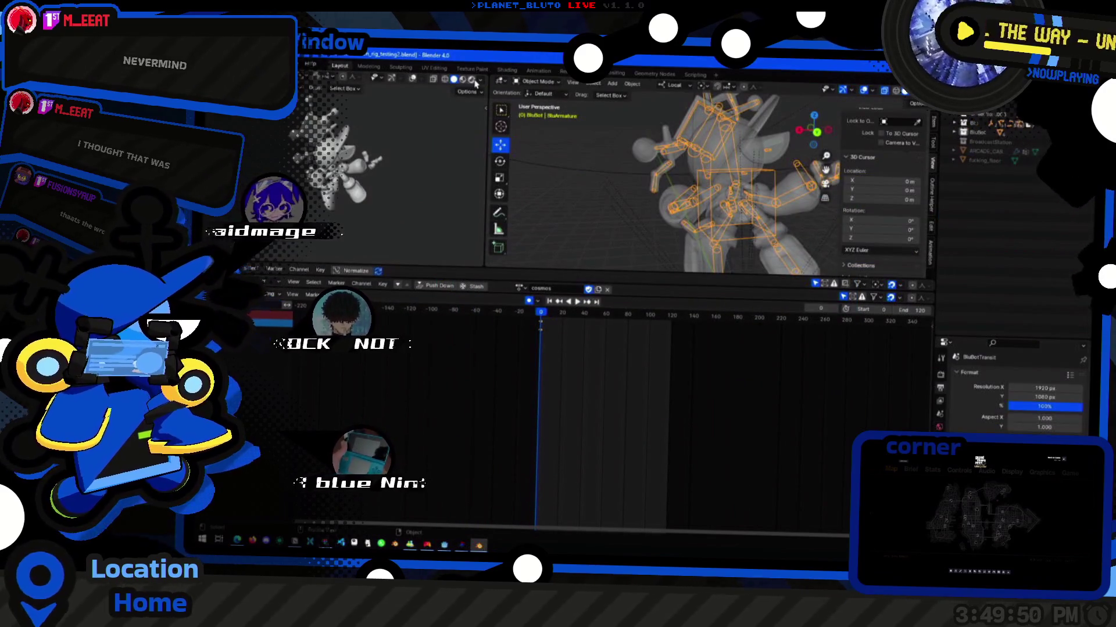
Switch to material preview and duplicate the cosmos action as home_zoom
{"action": "left_click", "coordinate": [473, 81]}
{"action": "left_click", "coordinate": [519, 288]}
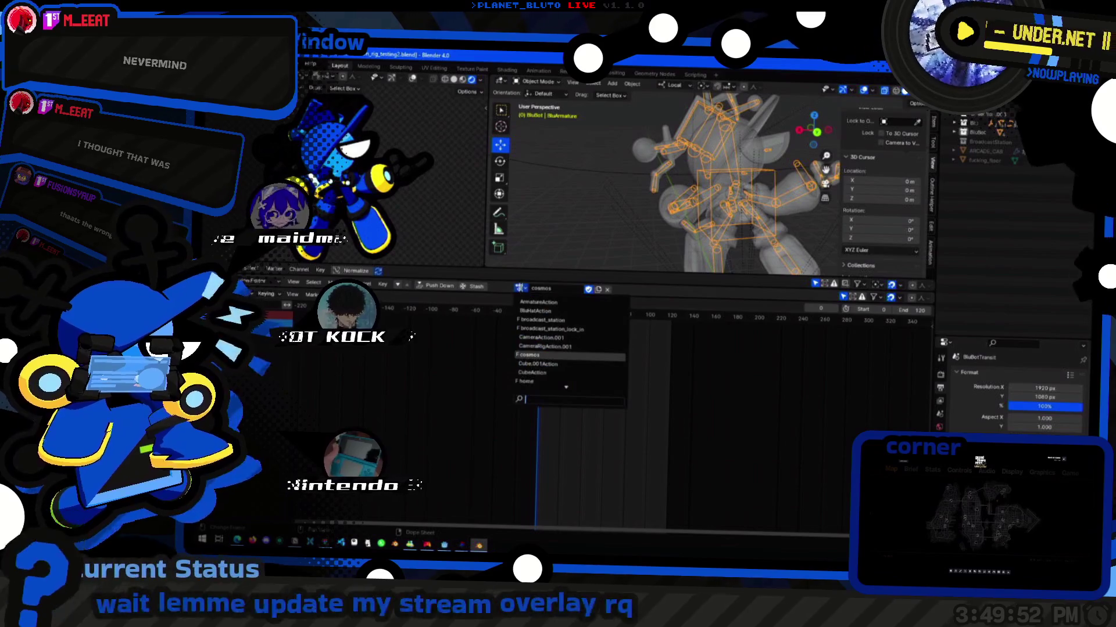
{"action": "left_click", "coordinate": [521, 289]}
{"action": "left_click", "coordinate": [597, 290]}
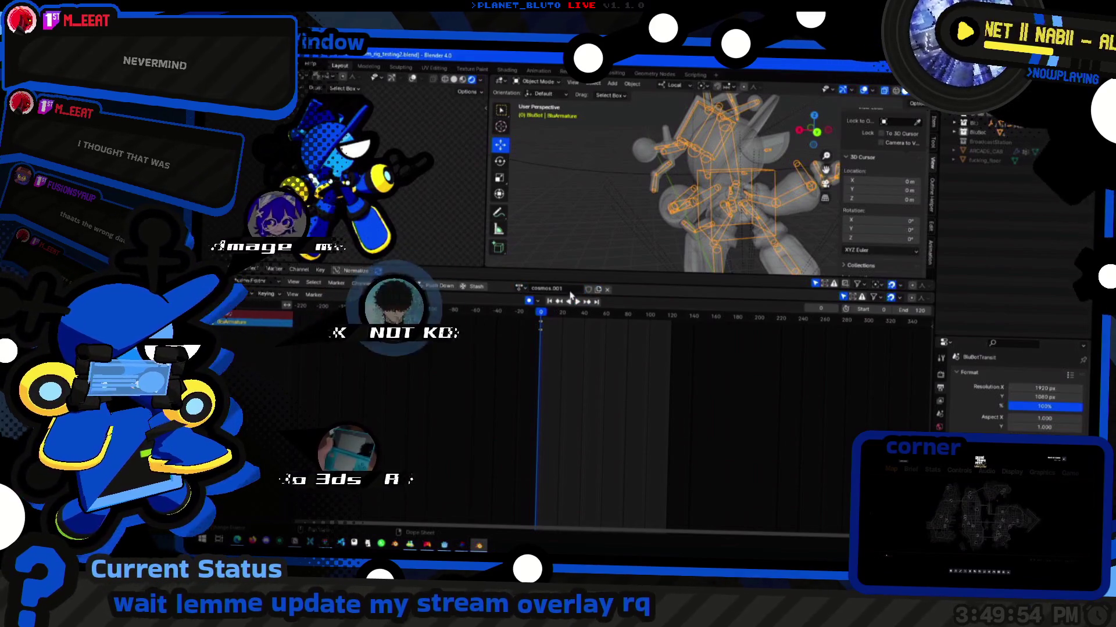
{"action": "type", "text": "home_zoom"}
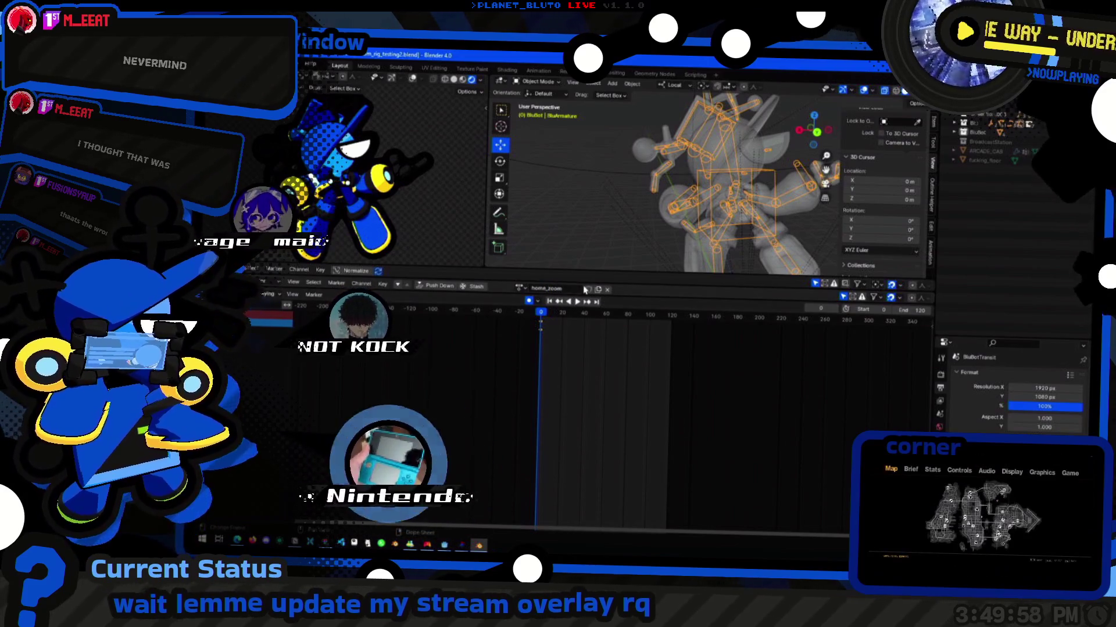
{"action": "key", "text": "Return"}
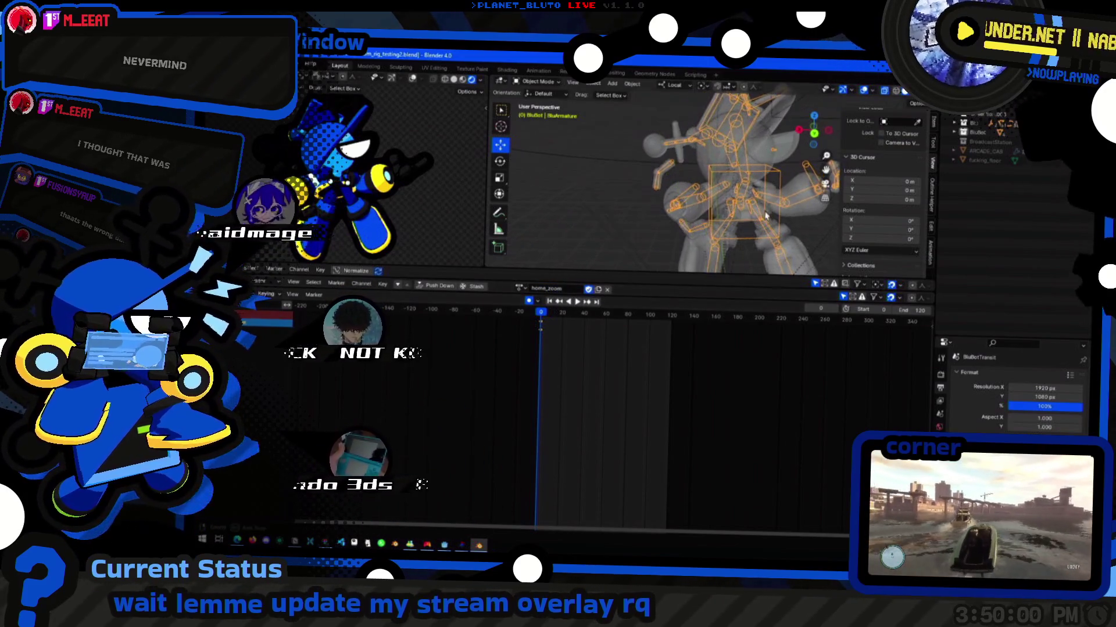
Expand and collapse the BluBot and Blu collections in the outliner, then open File > Export
{"action": "left_click", "coordinate": [978, 136]}
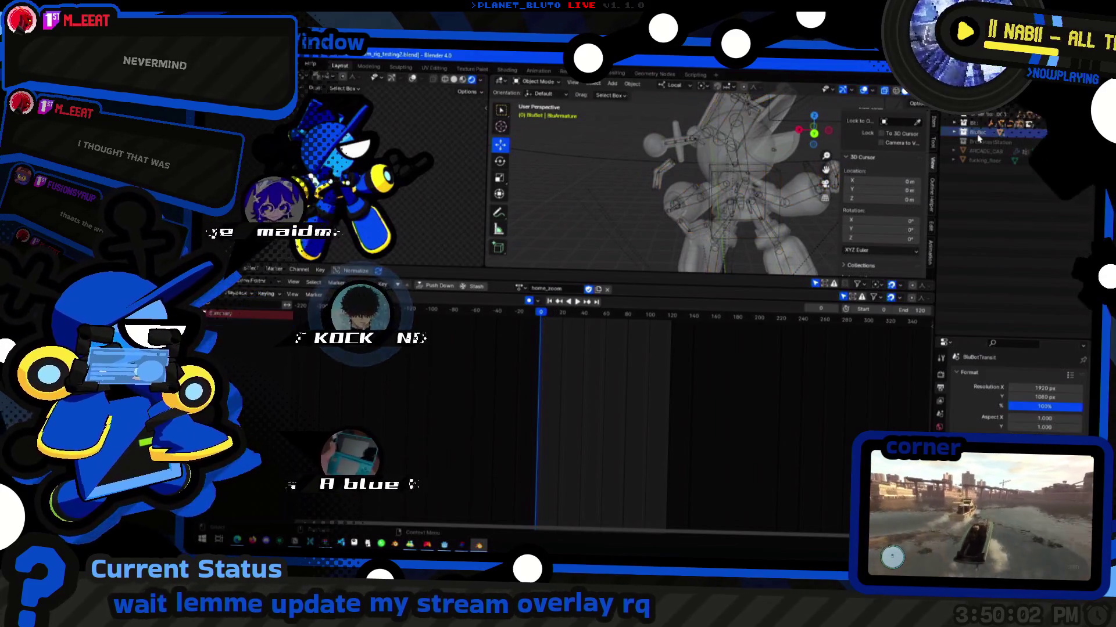
{"action": "left_click", "coordinate": [954, 132]}
{"action": "left_click", "coordinate": [954, 123]}
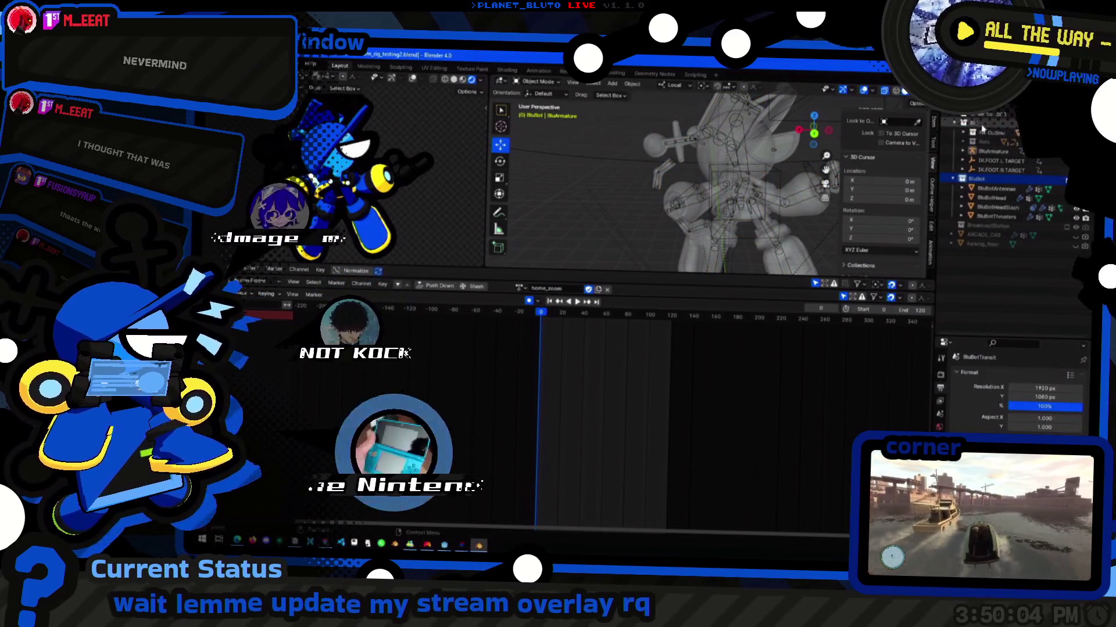
{"action": "left_click", "coordinate": [953, 124]}
{"action": "left_click", "coordinate": [953, 133]}
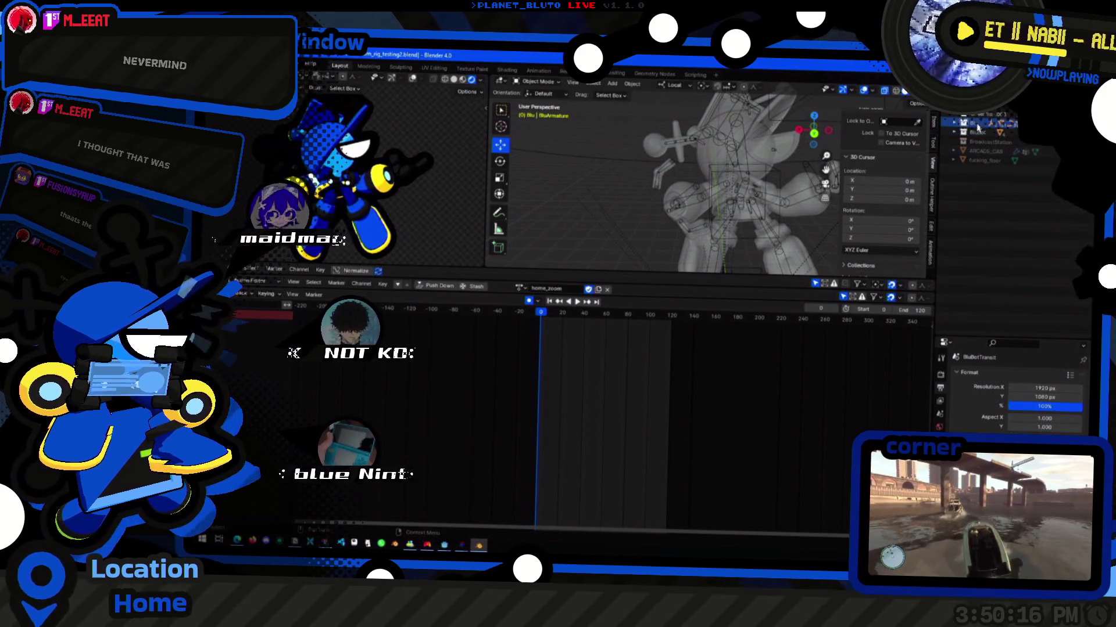
{"action": "left_click", "coordinate": [230, 65]}
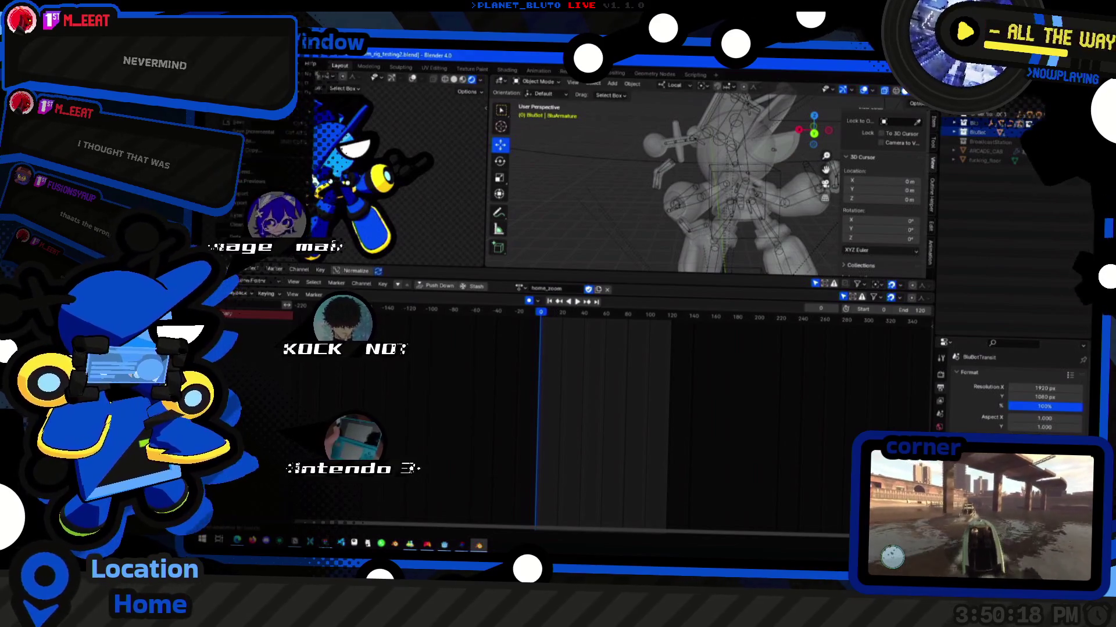
{"action": "mouse_move", "coordinate": [279, 204]}
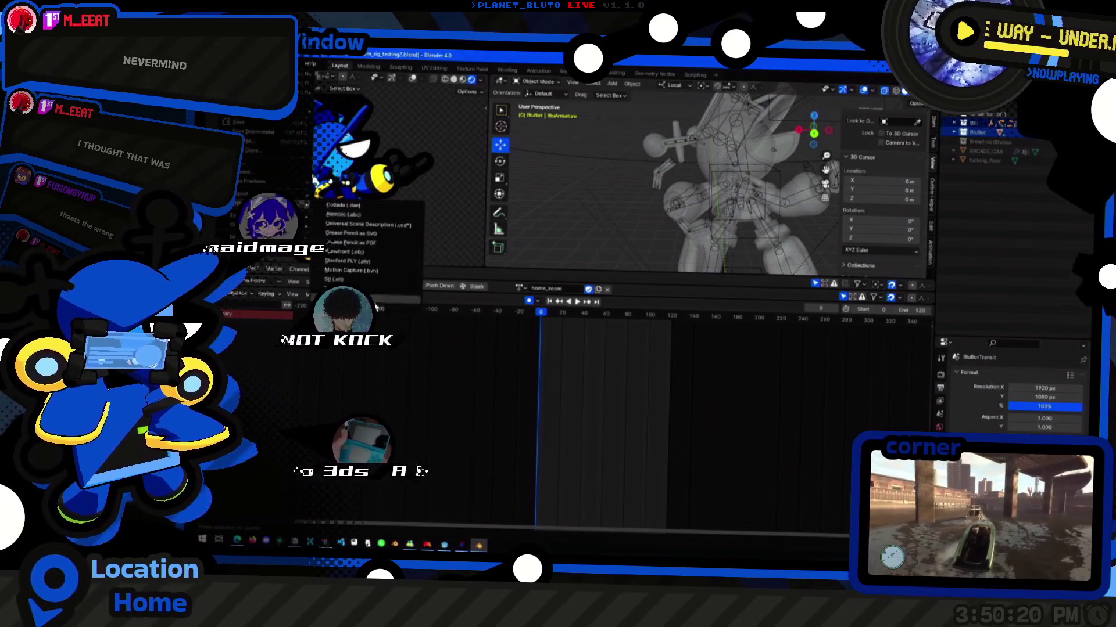
Set a glTF 2.0 export to overwrite stream_rig_test.glb in the BluStreamOverlay rigs folder
{"action": "left_click", "coordinate": [349, 297]}
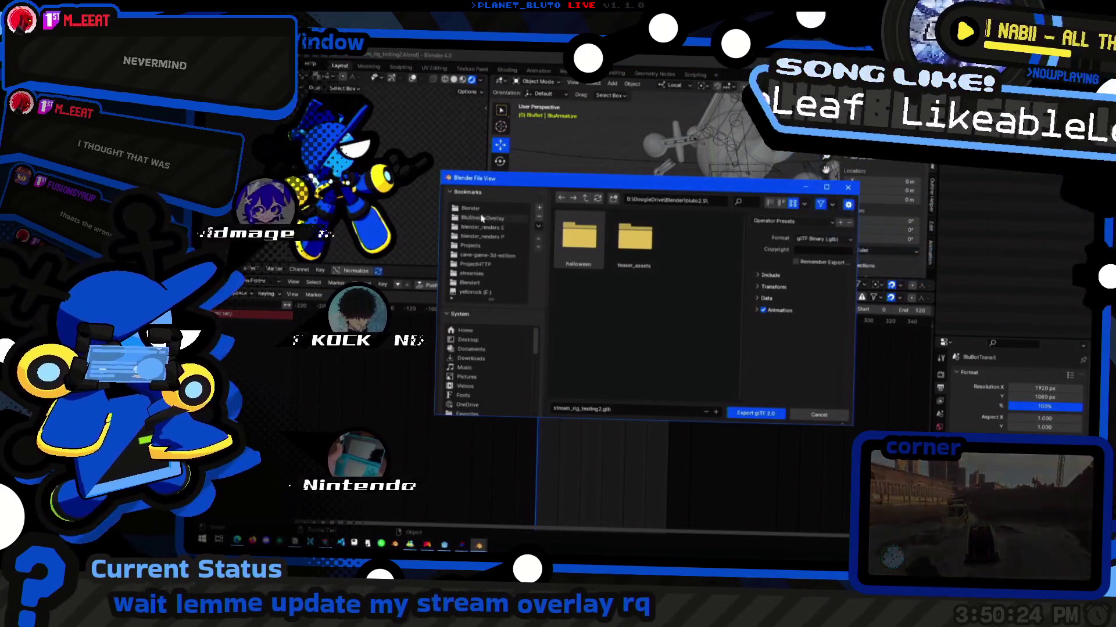
{"action": "left_click", "coordinate": [482, 218]}
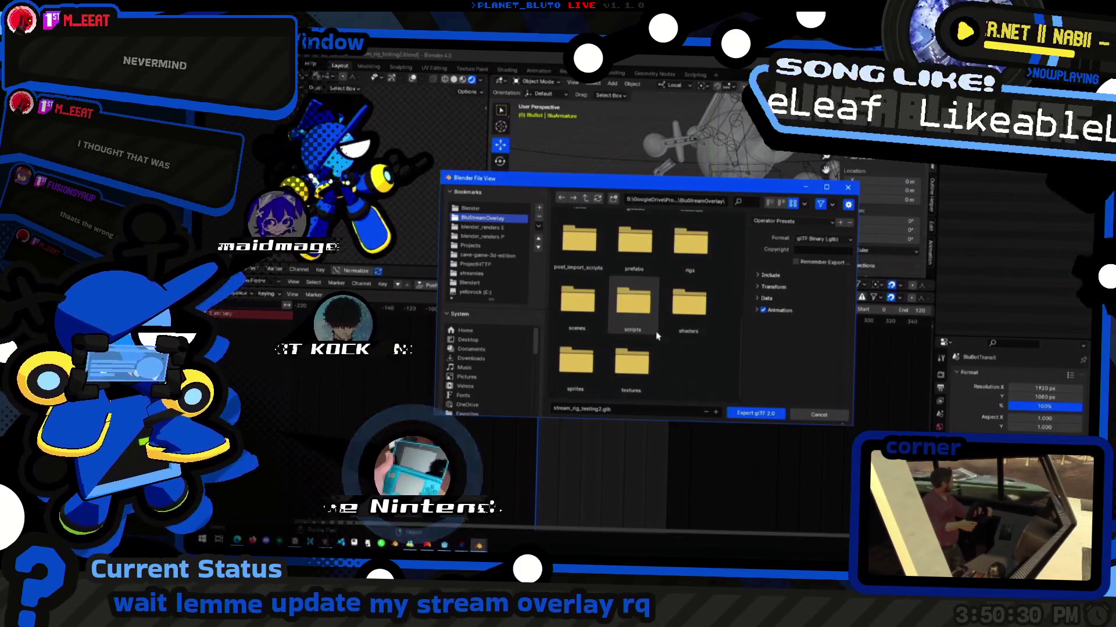
{"action": "scroll", "coordinate": [652, 315], "scroll_direction": "down", "scroll_amount": 5}
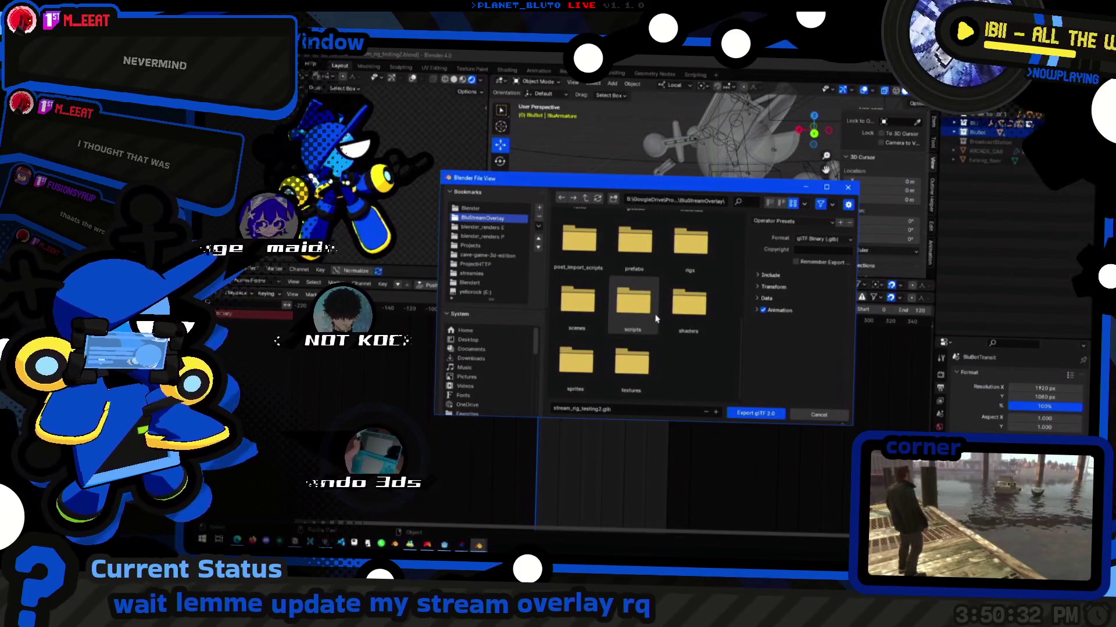
{"action": "scroll", "coordinate": [622, 279], "scroll_direction": "up", "scroll_amount": 5}
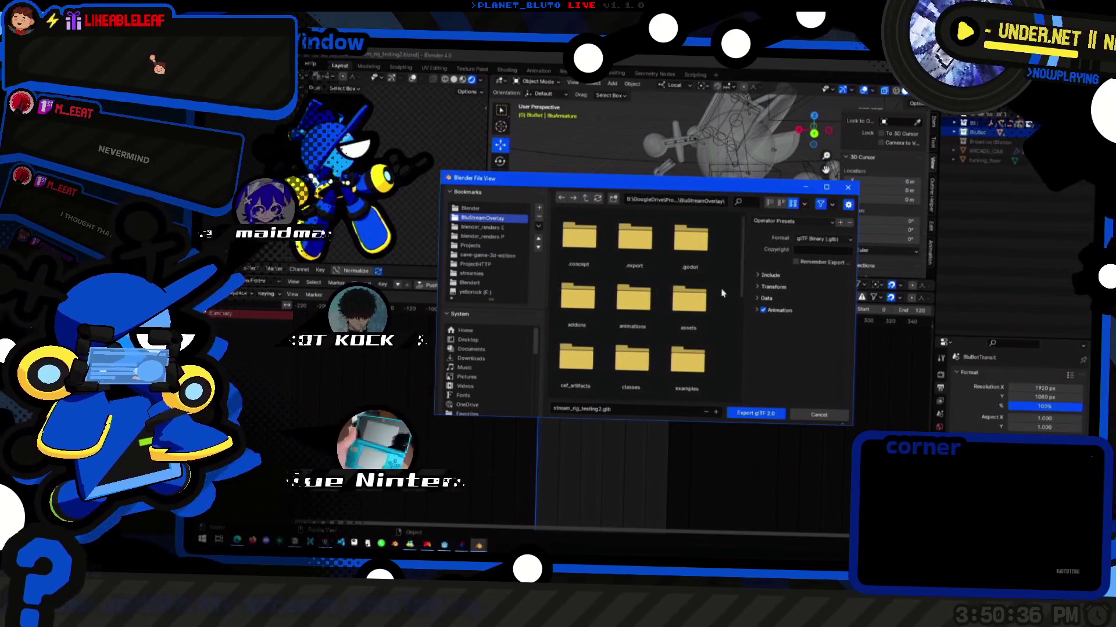
{"action": "scroll", "coordinate": [635, 322], "scroll_direction": "down", "scroll_amount": 2}
{"action": "scroll", "coordinate": [636, 325], "scroll_direction": "down", "scroll_amount": 3}
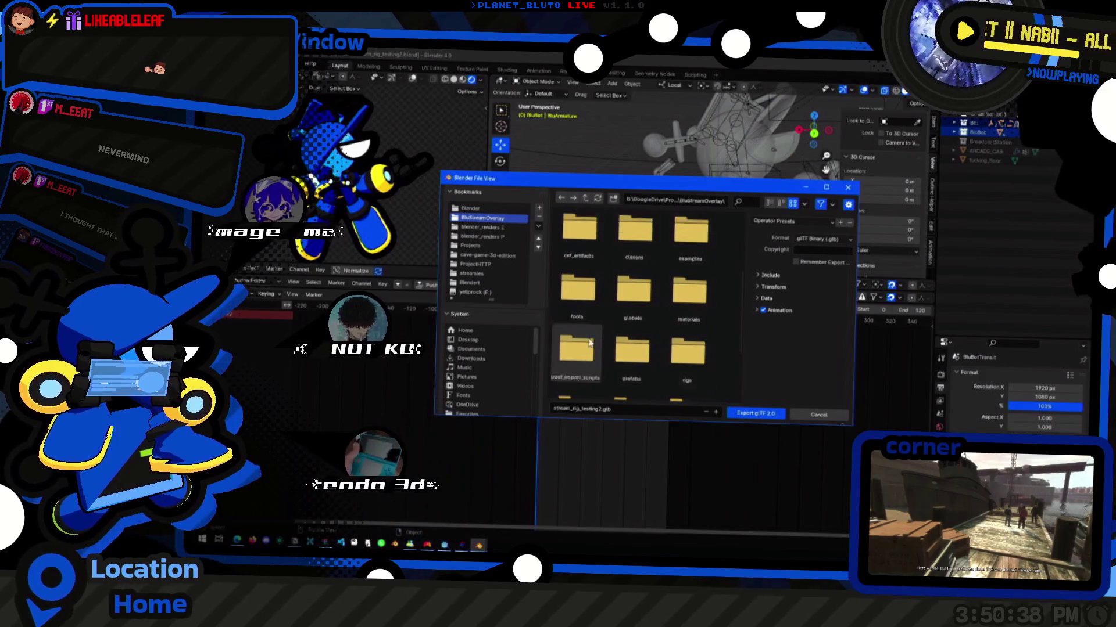
{"action": "double_click", "coordinate": [687, 325]}
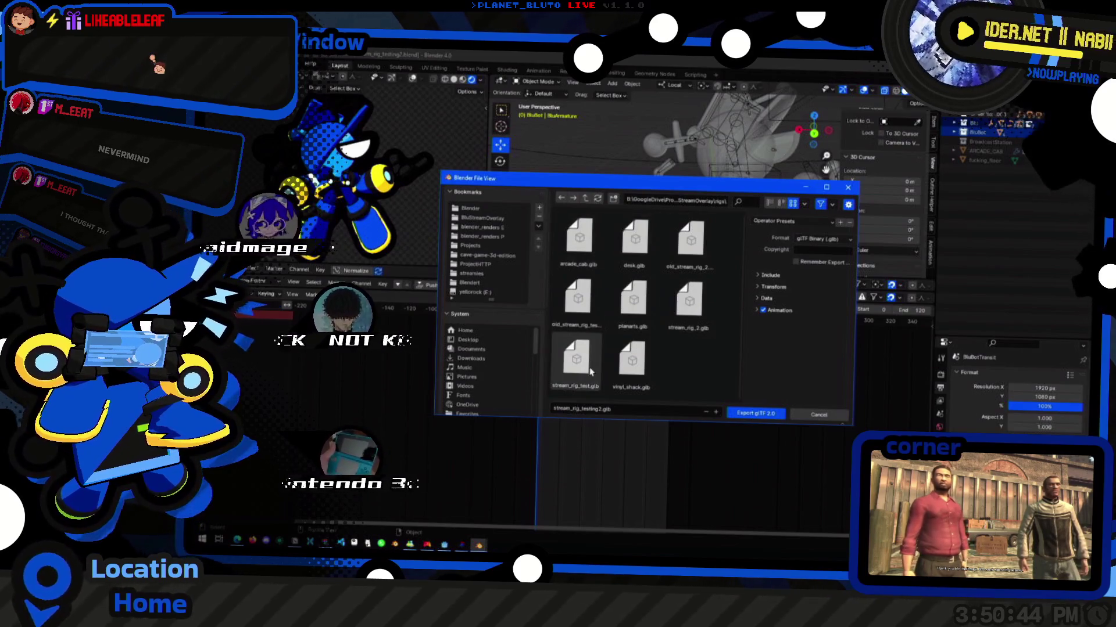
{"action": "left_click", "coordinate": [588, 366]}
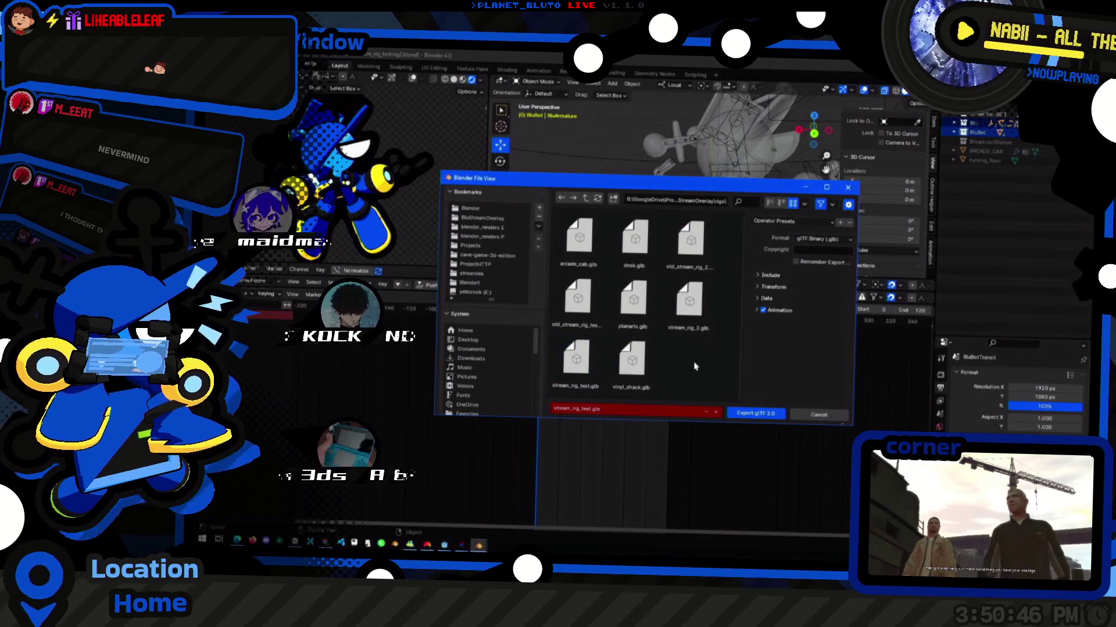
Check the Godot 3D scene view, then return to the Blender export dialog
{"action": "key", "text": "alt+Tab"}
{"action": "key", "text": "alt+Tab"}
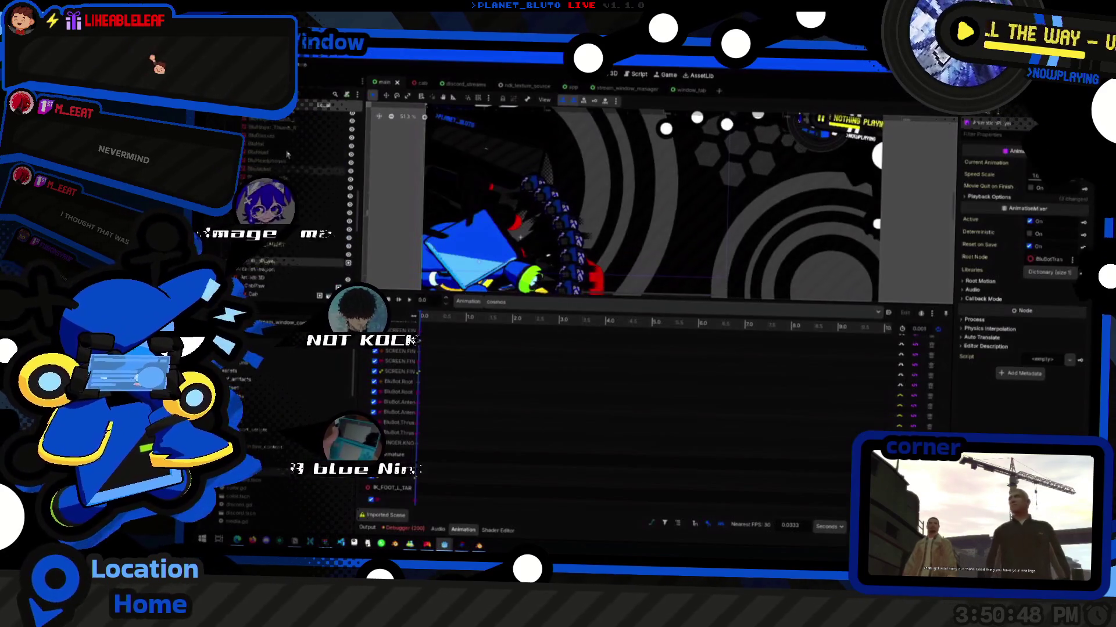
{"action": "left_click", "coordinate": [340, 185]}
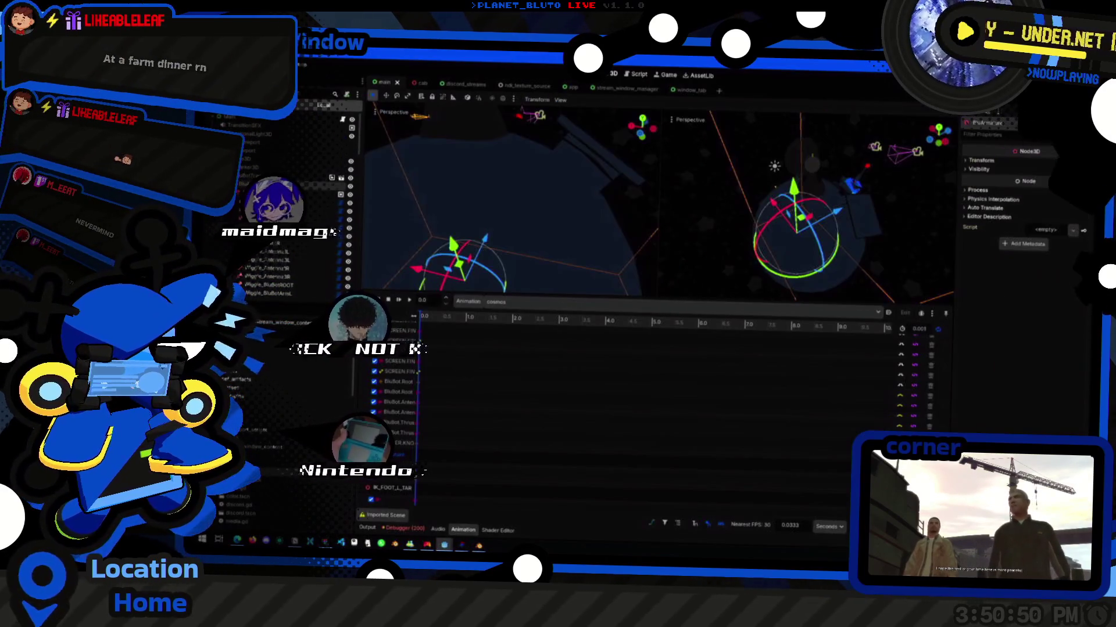
{"action": "left_click", "coordinate": [324, 181]}
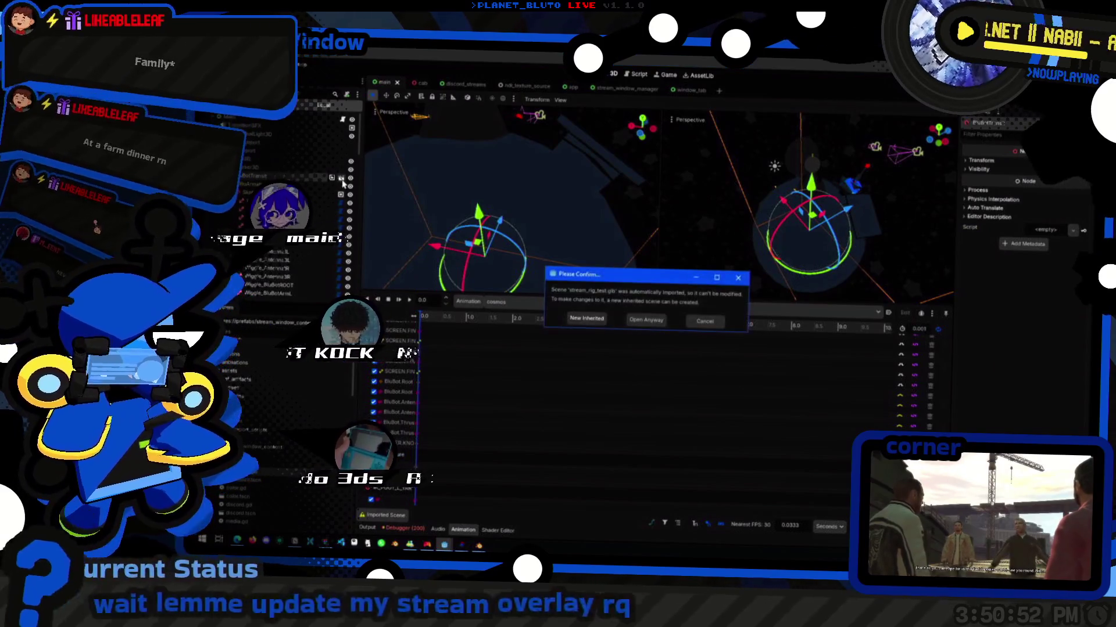
{"action": "key", "text": "alt+Tab"}
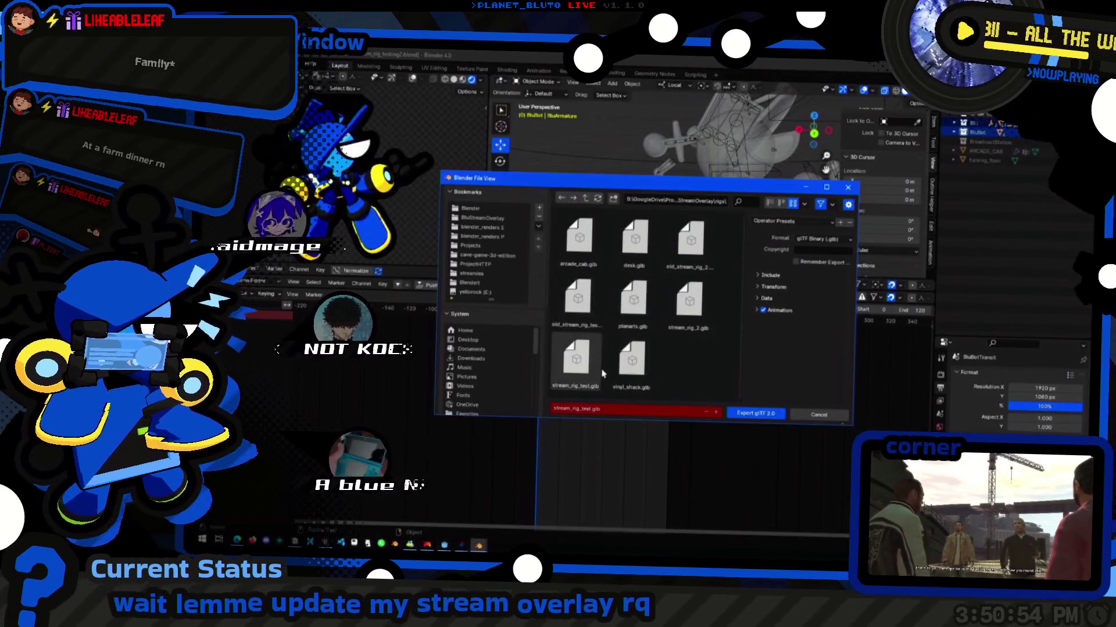
Export stream_rig_test.glb, cancel a Ctrl+Q quit, and reopen the export formats list
{"action": "double_click", "coordinate": [576, 357]}
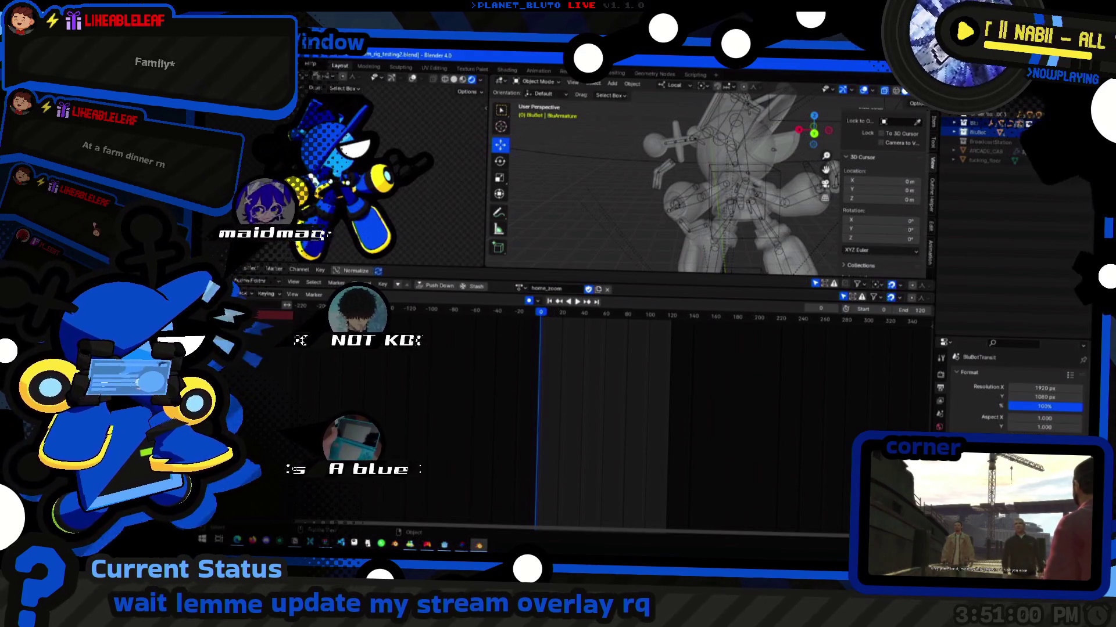
{"action": "key", "text": "F4"}
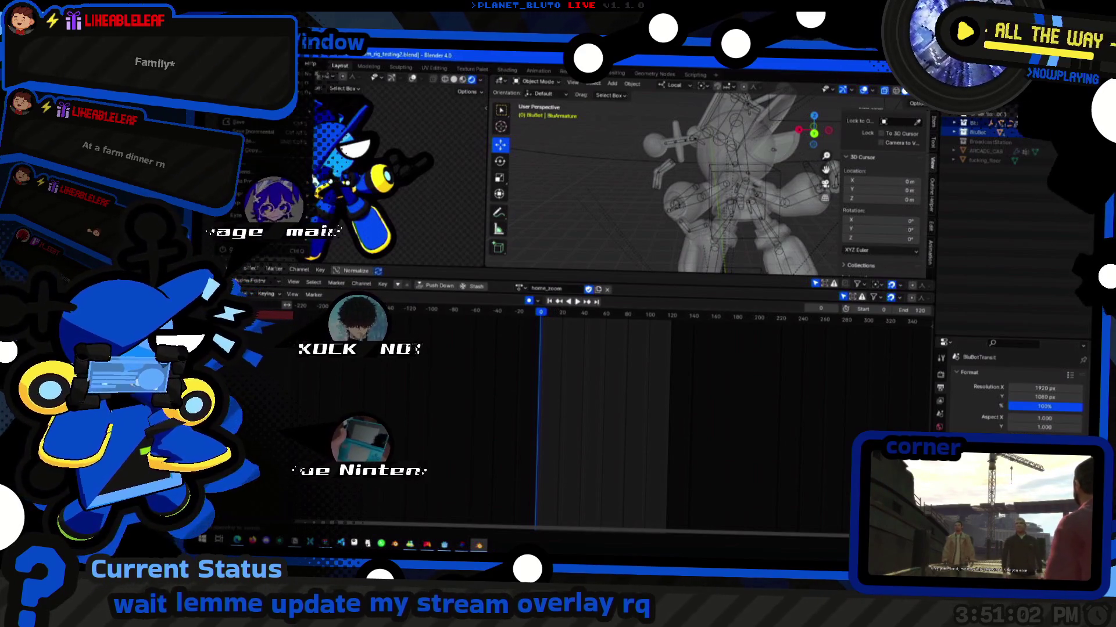
{"action": "key", "text": "ctrl+q"}
{"action": "left_click", "coordinate": [720, 323]}
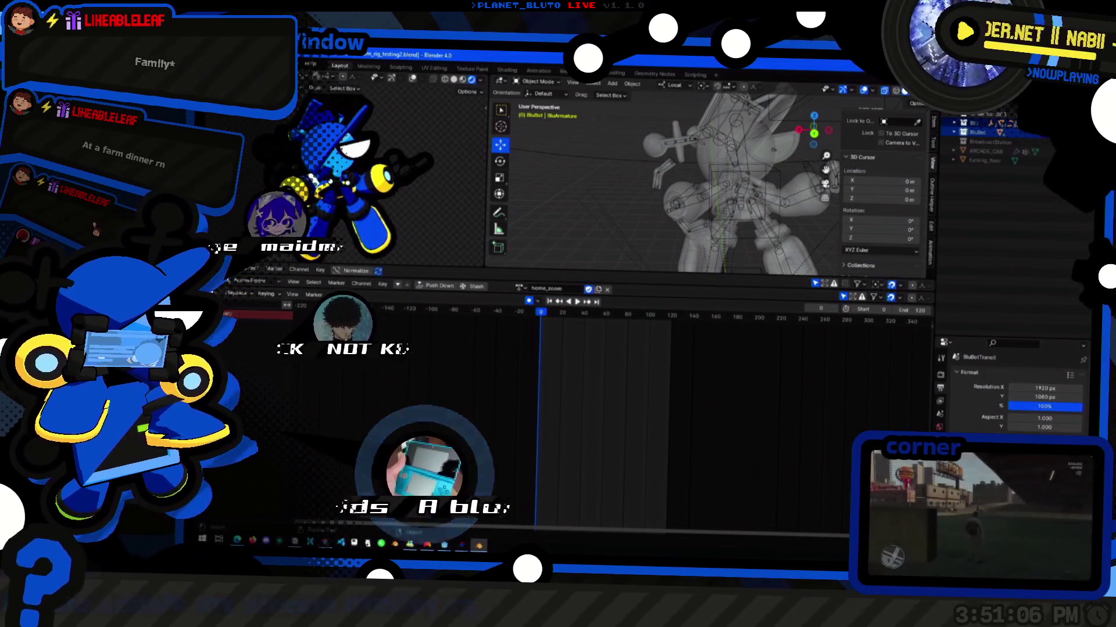
{"action": "left_click", "coordinate": [249, 64]}
{"action": "mouse_move", "coordinate": [294, 205]}
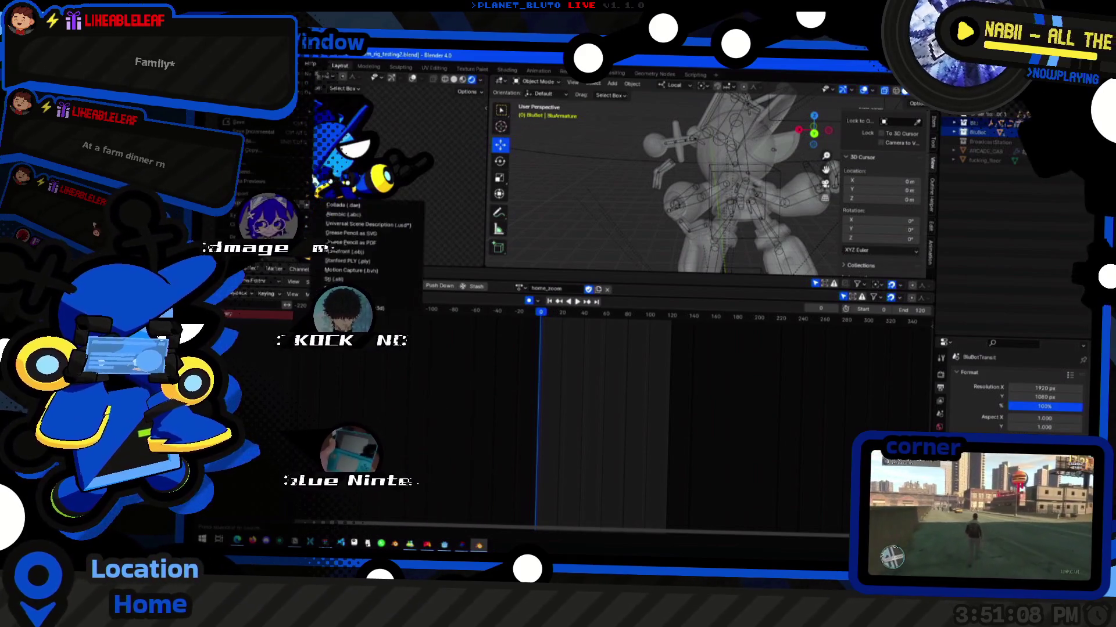
Choose glTF 2.0 export targeting stream_rig_test.glb and expand the Include, Transform and Data options
{"action": "left_click", "coordinate": [388, 301]}
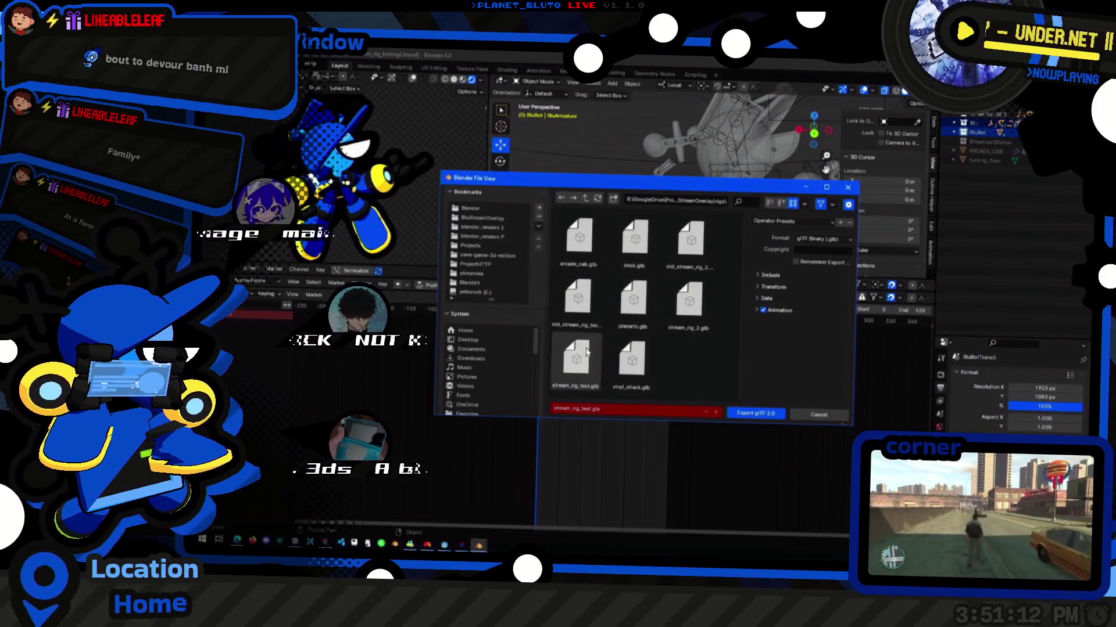
{"action": "left_click", "coordinate": [586, 351]}
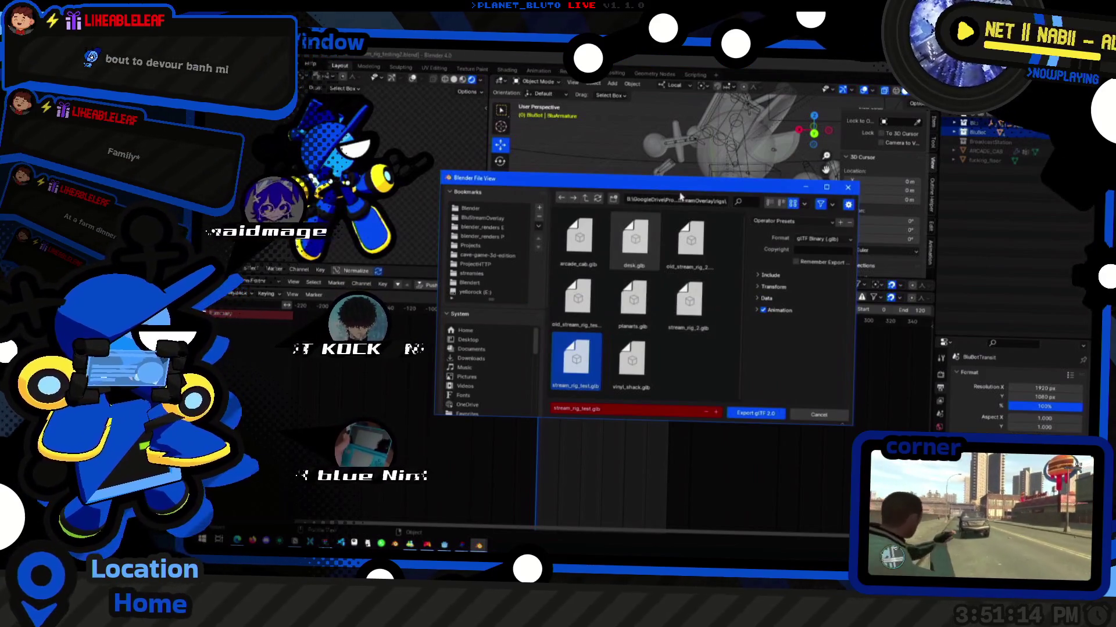
{"action": "left_click_drag", "start_coordinate": [681, 180], "coordinate": [636, 178]}
{"action": "left_click", "coordinate": [728, 274]}
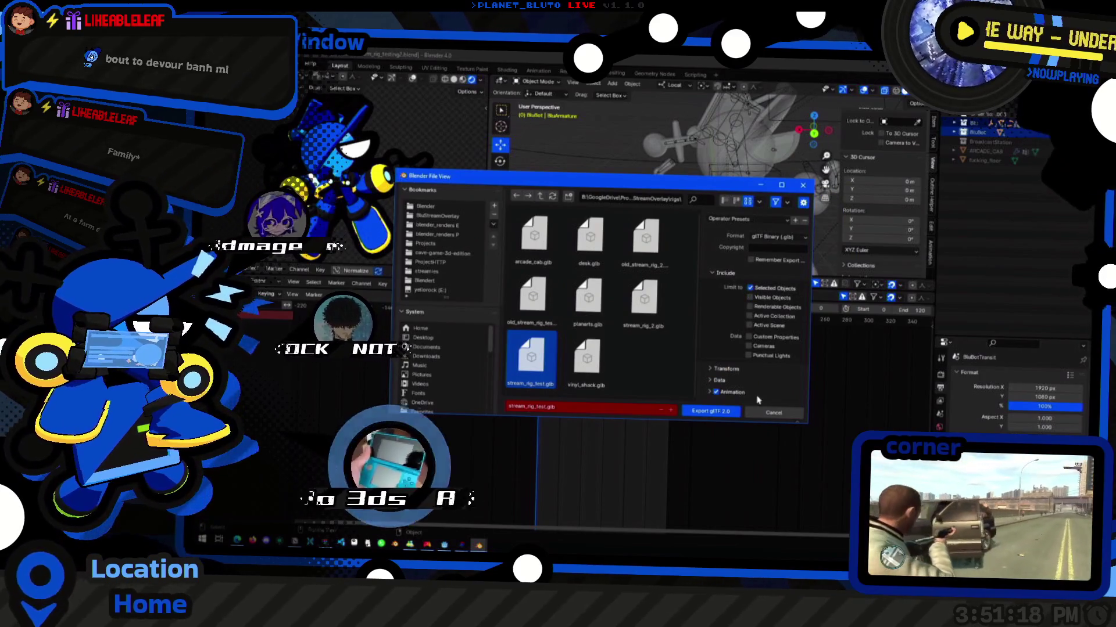
{"action": "left_click", "coordinate": [721, 371]}
{"action": "left_click", "coordinate": [719, 385]}
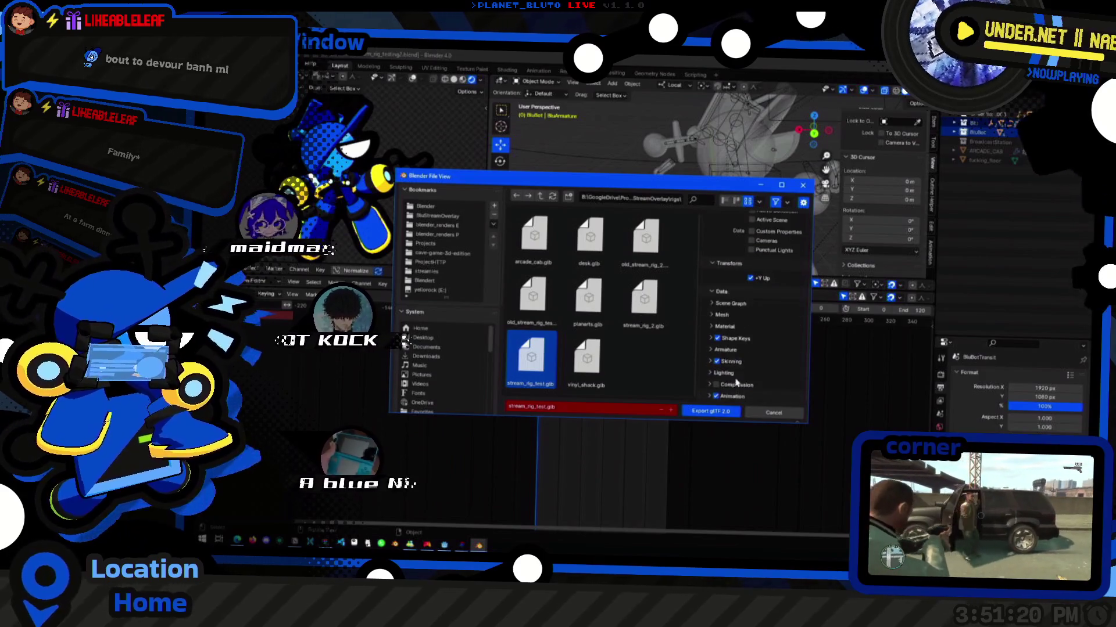
Limit the export to visible objects, glancing at the saved presets without choosing one
{"action": "scroll", "coordinate": [744, 325], "scroll_direction": "up", "scroll_amount": 5}
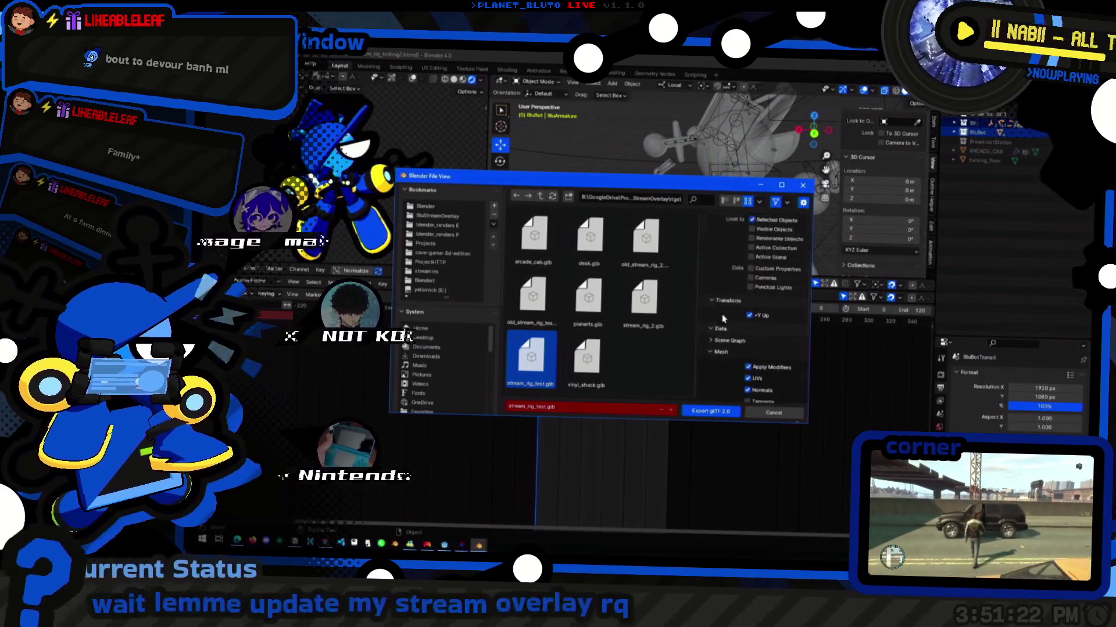
{"action": "scroll", "coordinate": [747, 317], "scroll_direction": "down", "scroll_amount": 2}
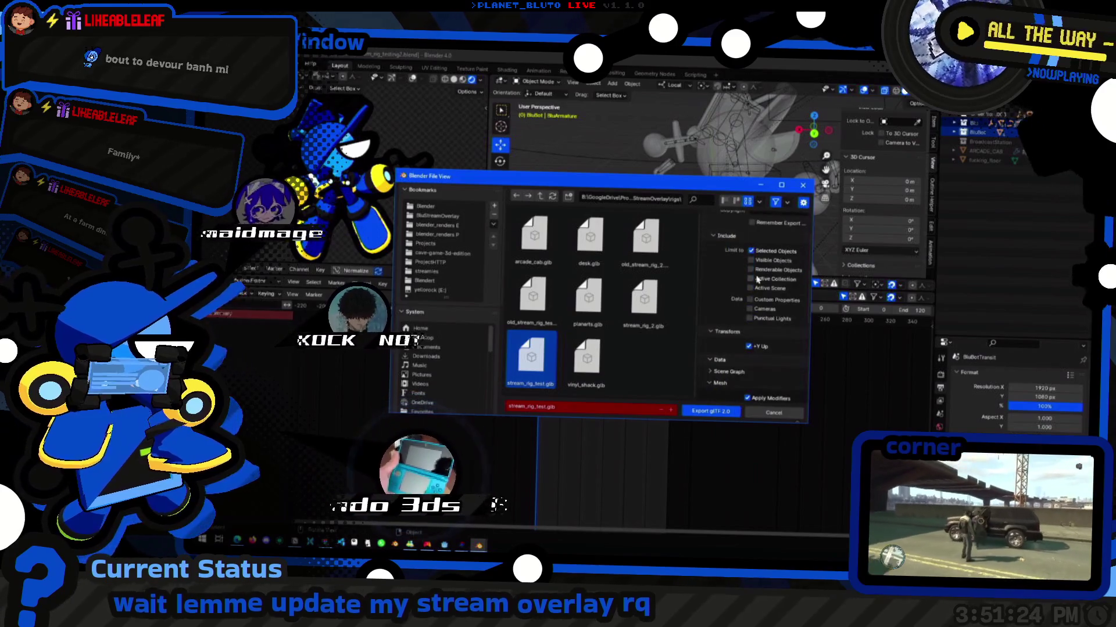
{"action": "left_click", "coordinate": [763, 262]}
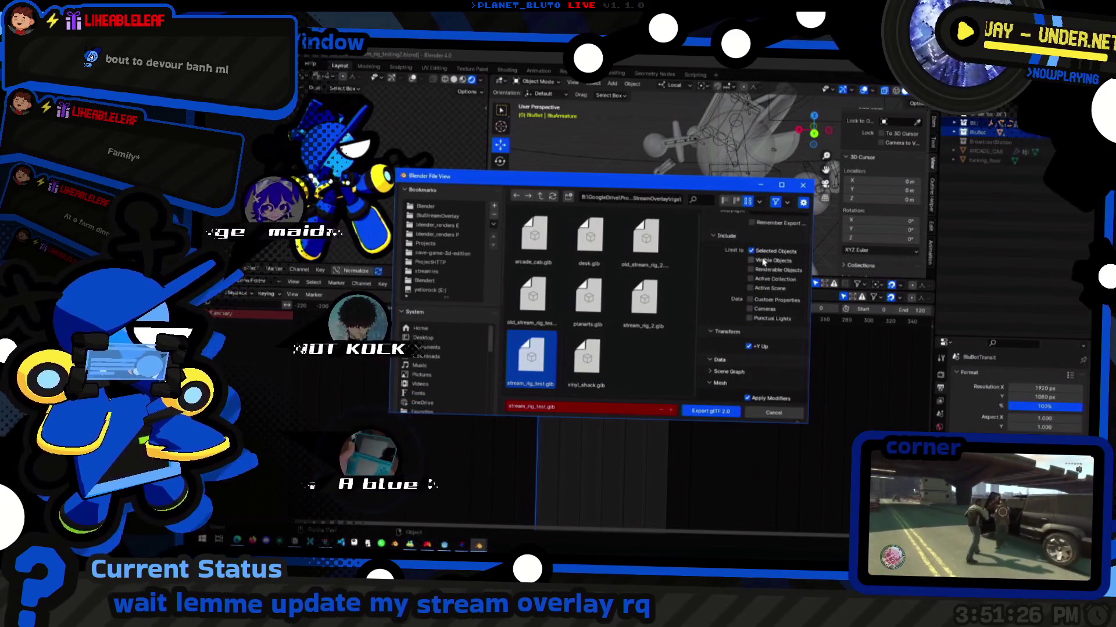
{"action": "scroll", "coordinate": [732, 268], "scroll_direction": "up", "scroll_amount": 2}
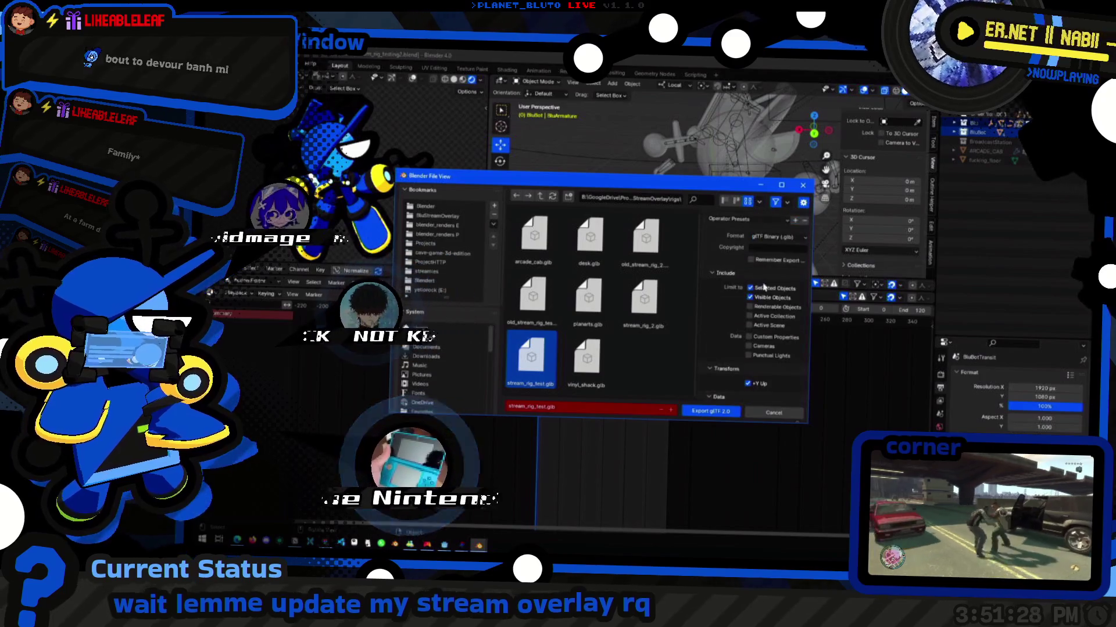
{"action": "left_click", "coordinate": [766, 221]}
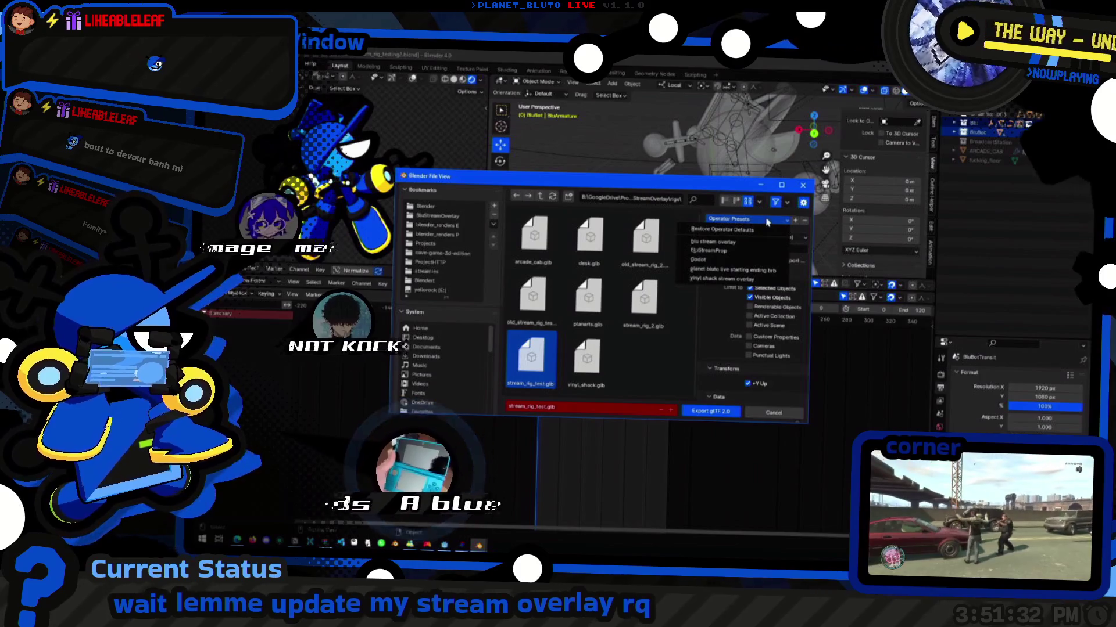
{"action": "left_click", "coordinate": [767, 222]}
{"action": "scroll", "coordinate": [738, 355], "scroll_direction": "down", "scroll_amount": 10}
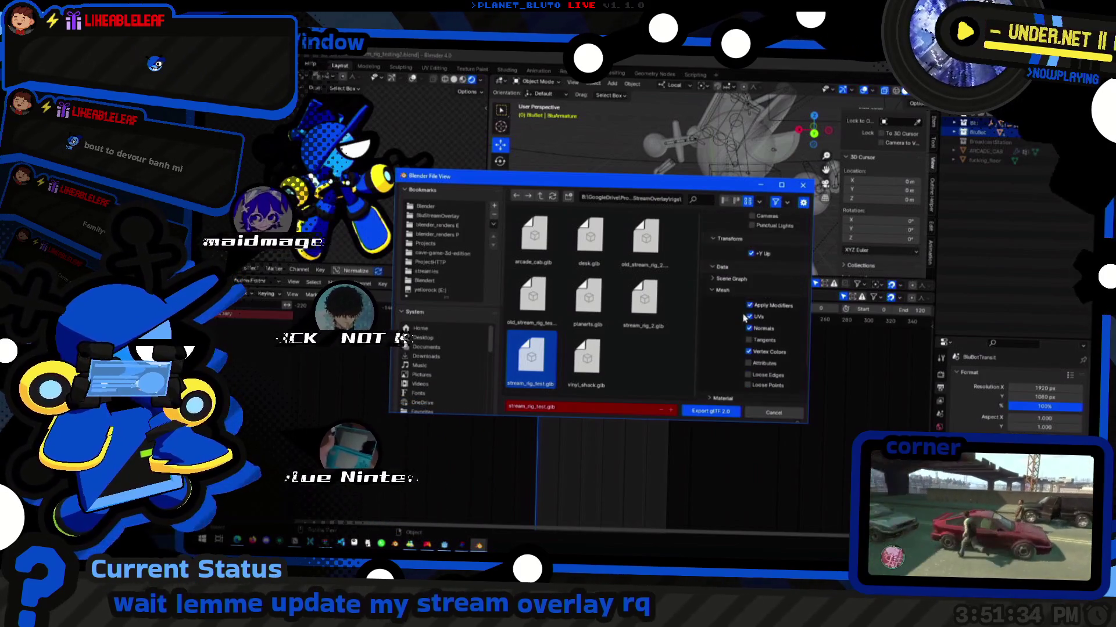
{"action": "scroll", "coordinate": [726, 337], "scroll_direction": "up", "scroll_amount": 5}
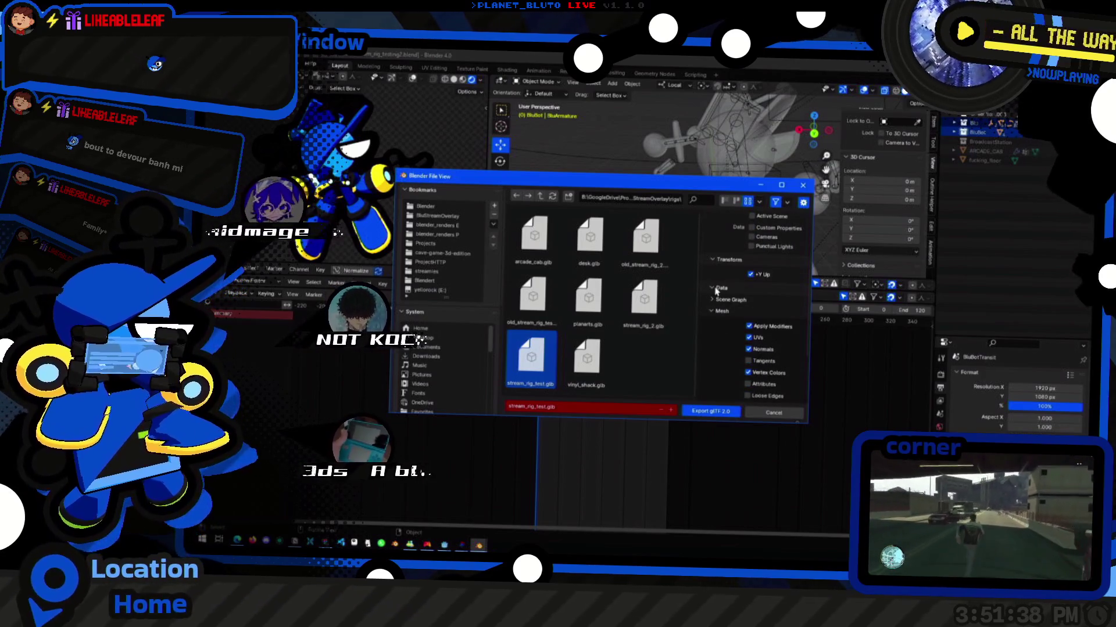
Export the rig as glTF to stream_rig_test.glb and return to Godot
{"action": "left_click", "coordinate": [716, 290]}
{"action": "left_click", "coordinate": [720, 385]}
{"action": "scroll", "coordinate": [719, 392], "scroll_direction": "down", "scroll_amount": 4}
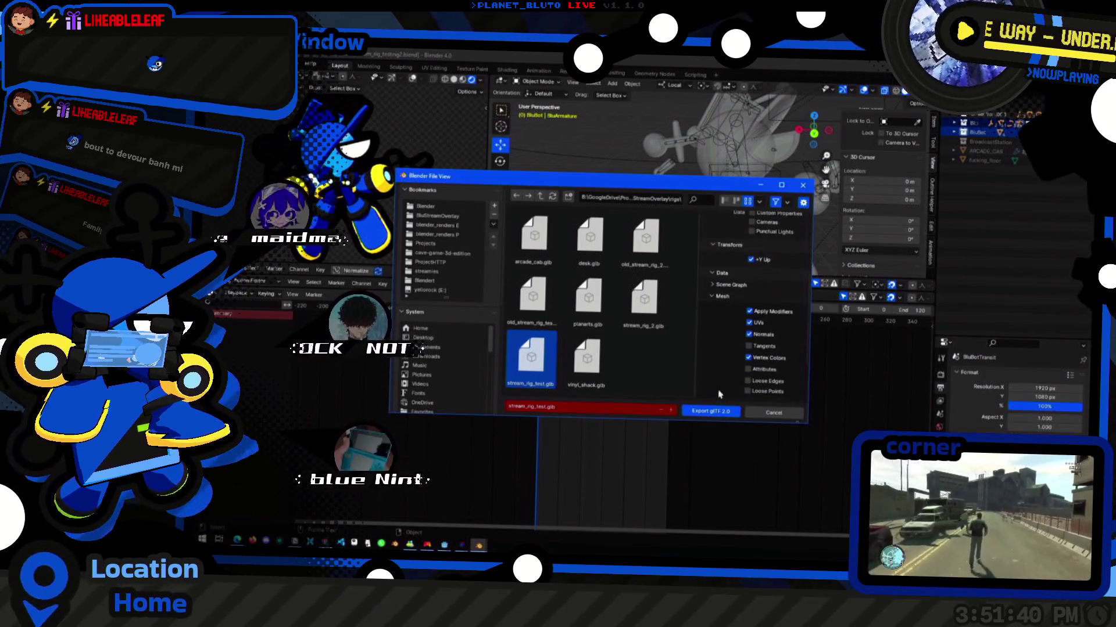
{"action": "left_click", "coordinate": [719, 413]}
{"action": "key", "text": "alt+Tab"}
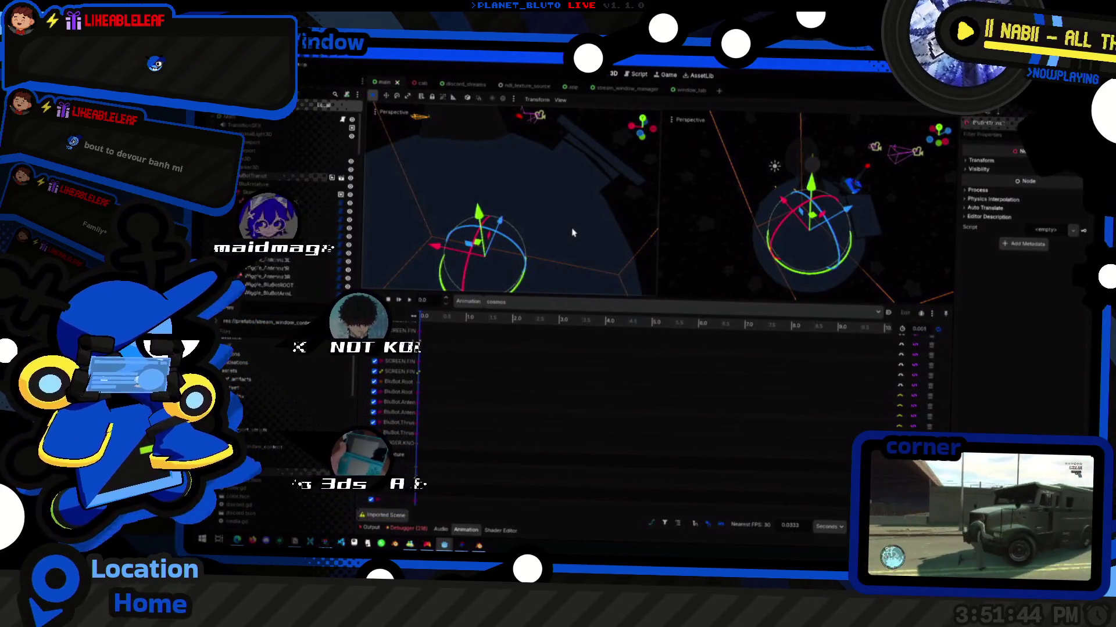
Switch to the main scene and inspect its SubViewport and AnimationPlayer nodes
{"action": "key", "text": "ctrl+Tab"}
{"action": "key", "text": "ctrl+Tab"}
{"action": "key", "text": "ctrl+Tab"}
{"action": "scroll", "coordinate": [529, 239], "scroll_direction": "down", "scroll_amount": 5}
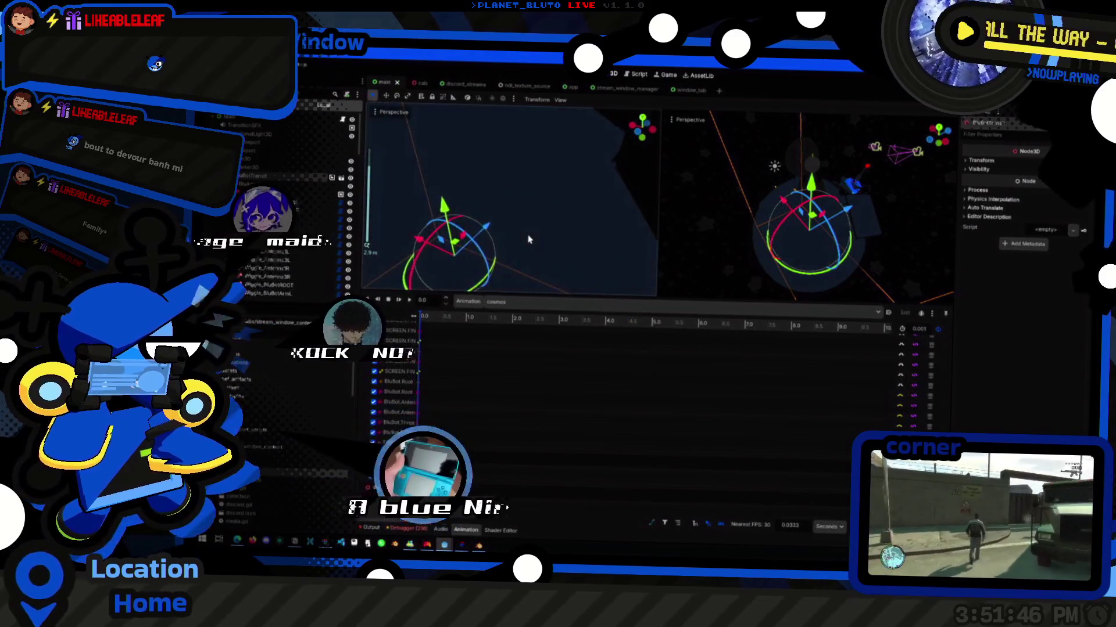
{"action": "scroll", "coordinate": [291, 203], "scroll_direction": "down", "scroll_amount": 5}
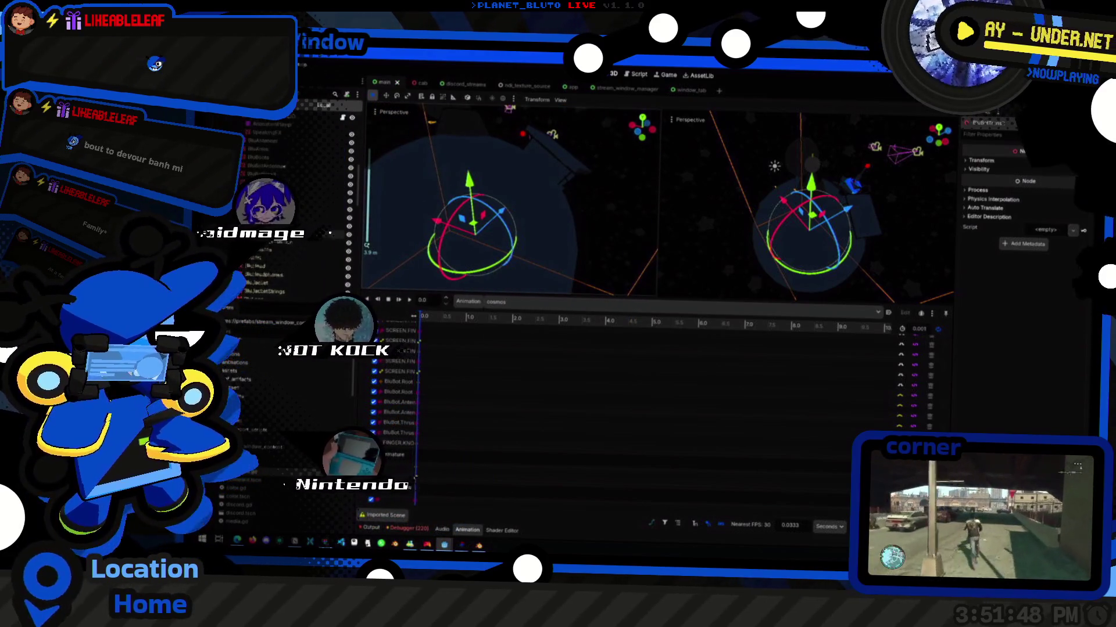
{"action": "left_click", "coordinate": [265, 270]}
{"action": "left_click", "coordinate": [269, 278]}
{"action": "scroll", "coordinate": [277, 505], "scroll_direction": "down", "scroll_amount": 5}
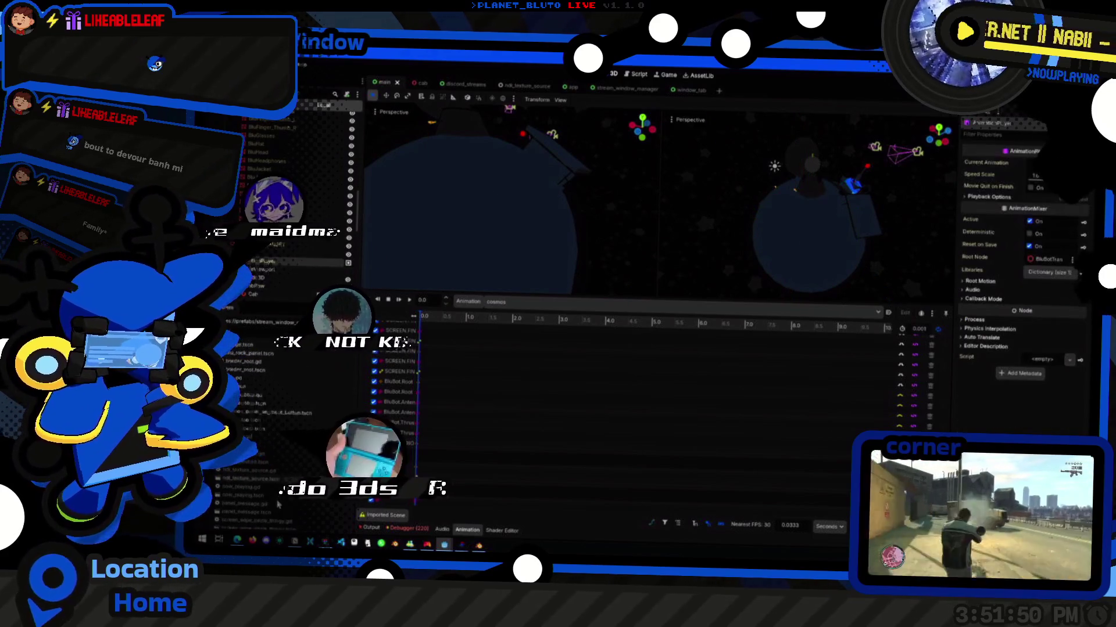
Open the textures and rigs folder, inspect the exported rig file, and go back to Blender
{"action": "double_click", "coordinate": [228, 487]}
{"action": "scroll", "coordinate": [224, 470], "scroll_direction": "down", "scroll_amount": 5}
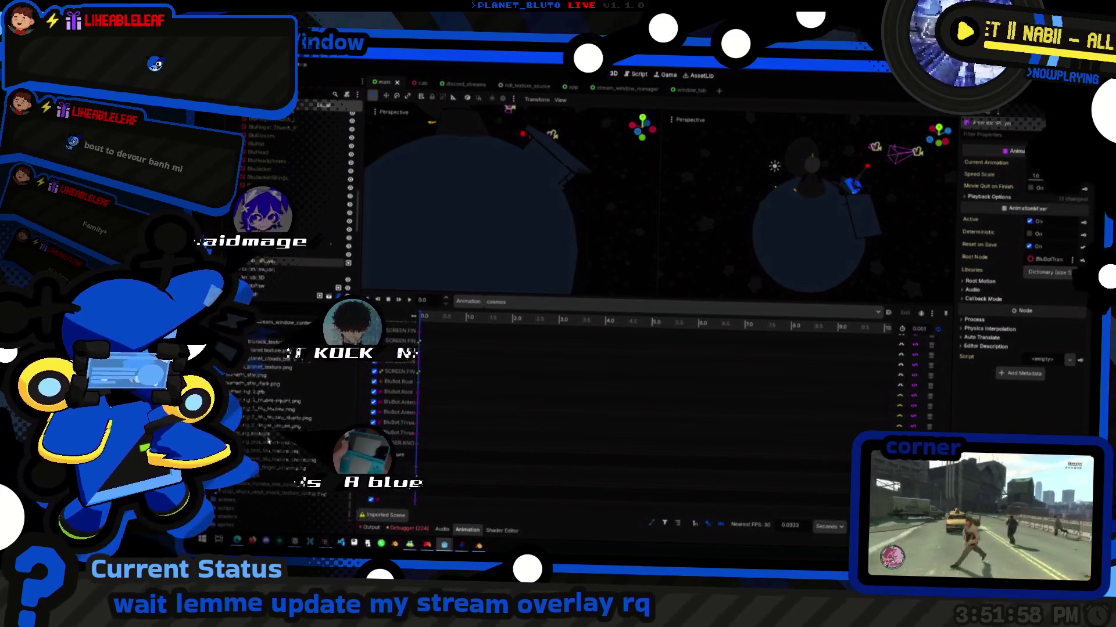
{"action": "left_click", "coordinate": [268, 441]}
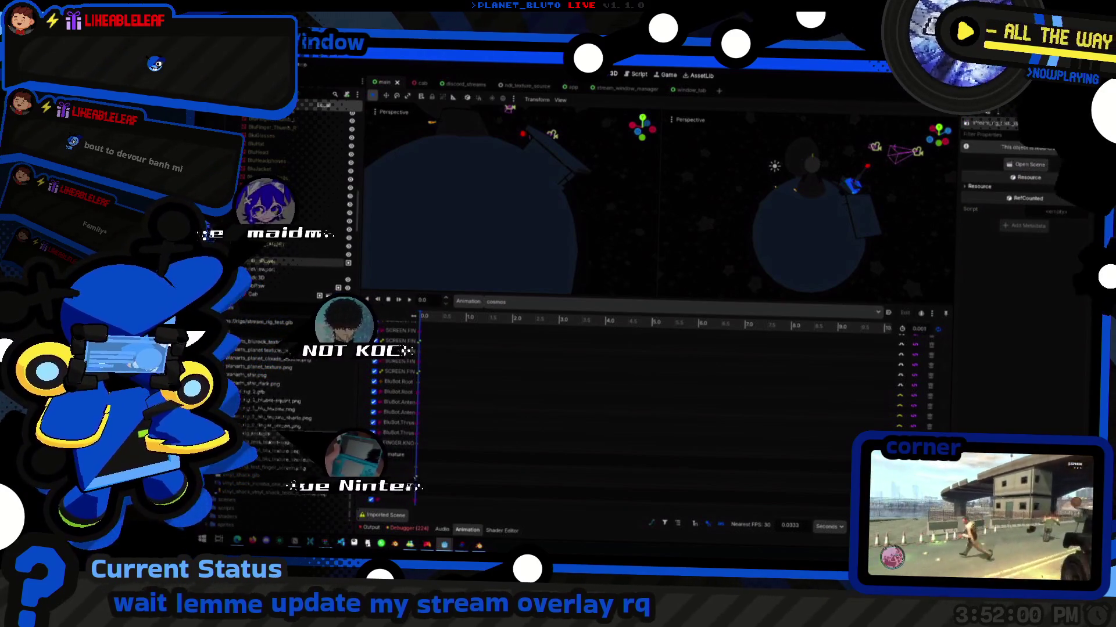
{"action": "key", "text": "alt+Tab"}
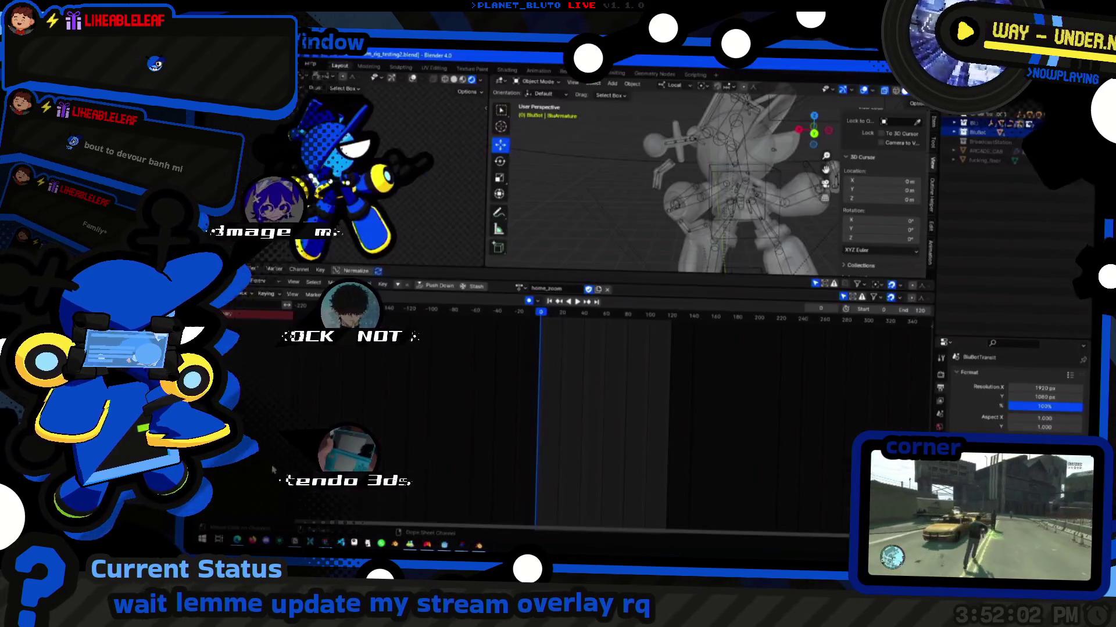
Preview the stream_rig_2.glb Advanced Import Settings, close them, and return to Blender
{"action": "key", "text": "alt+Tab"}
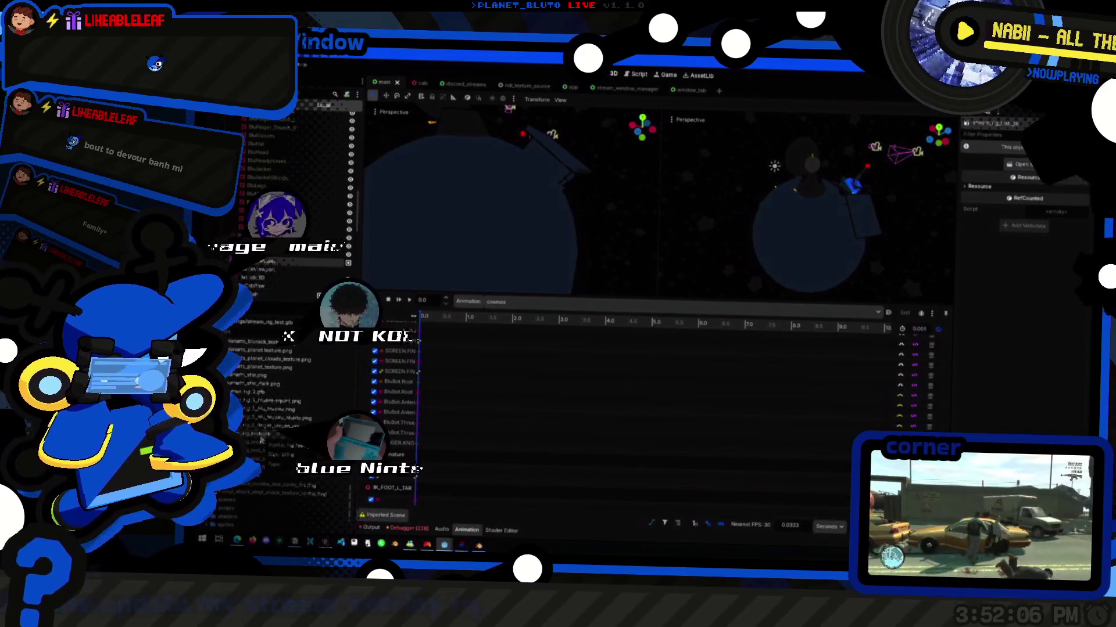
{"action": "double_click", "coordinate": [261, 440]}
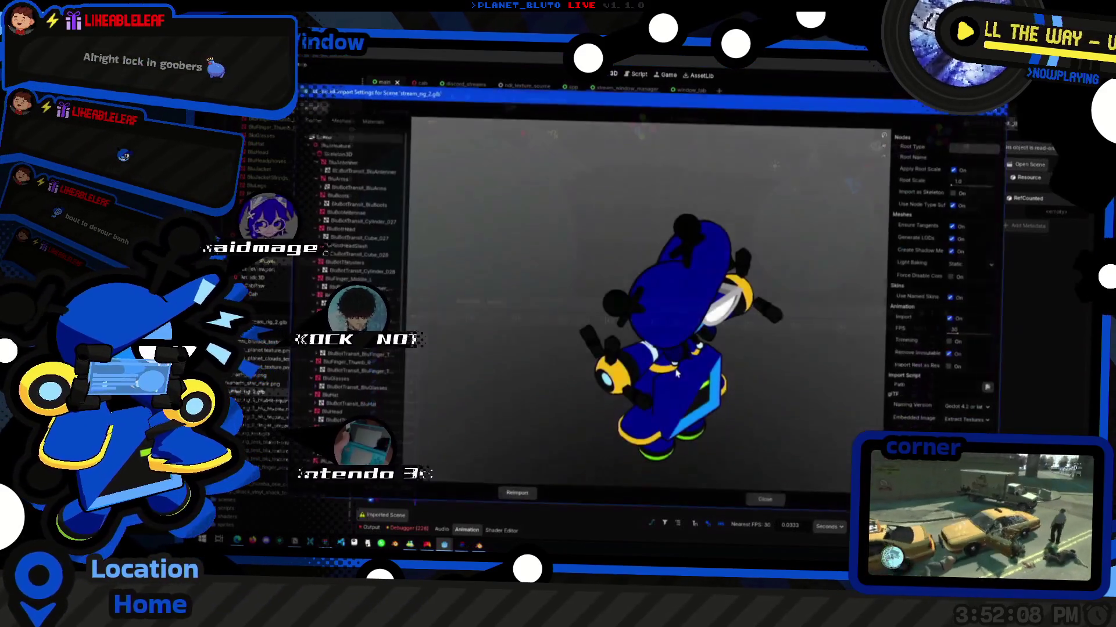
{"action": "left_click", "coordinate": [766, 502]}
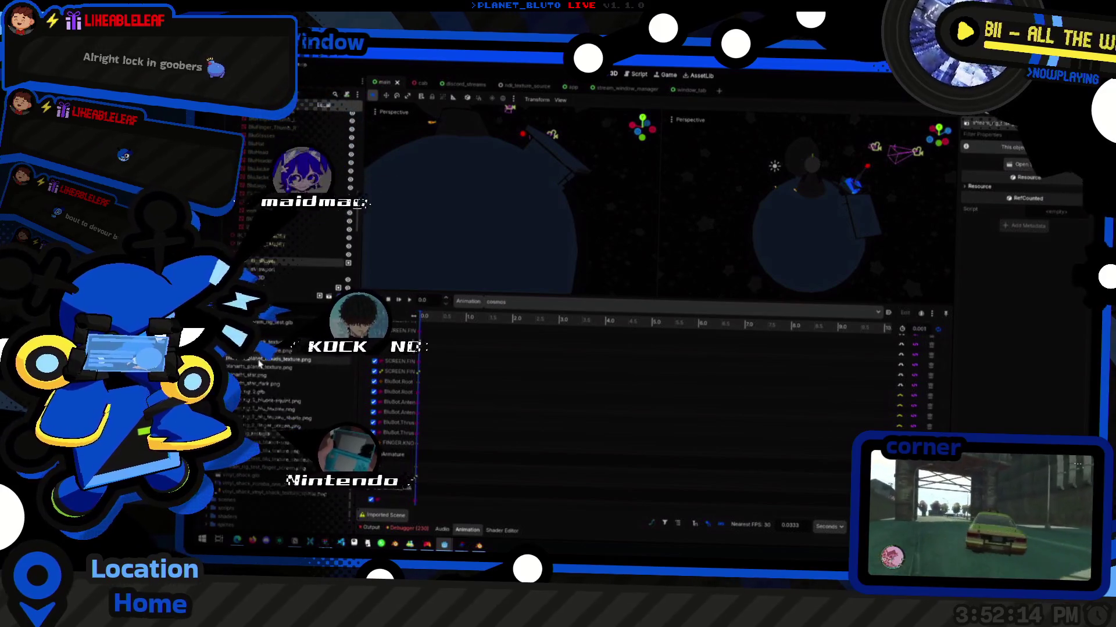
{"action": "key", "text": "alt+Tab"}
{"action": "scroll", "coordinate": [660, 366], "scroll_direction": "up", "scroll_amount": 3}
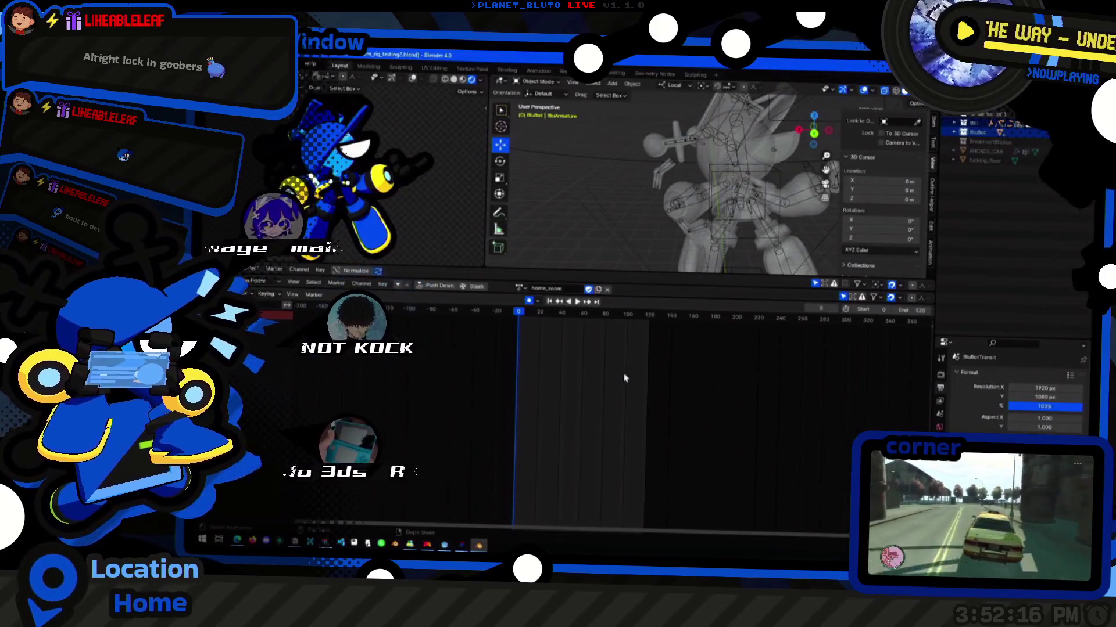
Cycle between the Godot and Blender windows, bringing the Blender rig file forward
{"action": "scroll", "coordinate": [609, 363], "scroll_direction": "right", "scroll_amount": 2}
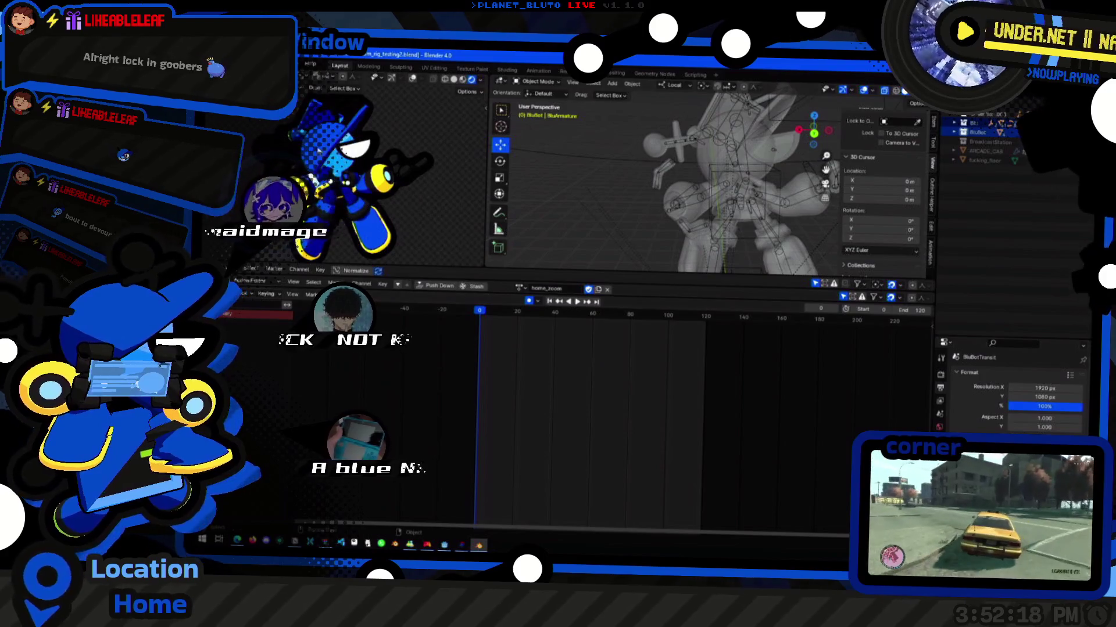
{"action": "key", "text": "alt+Tab"}
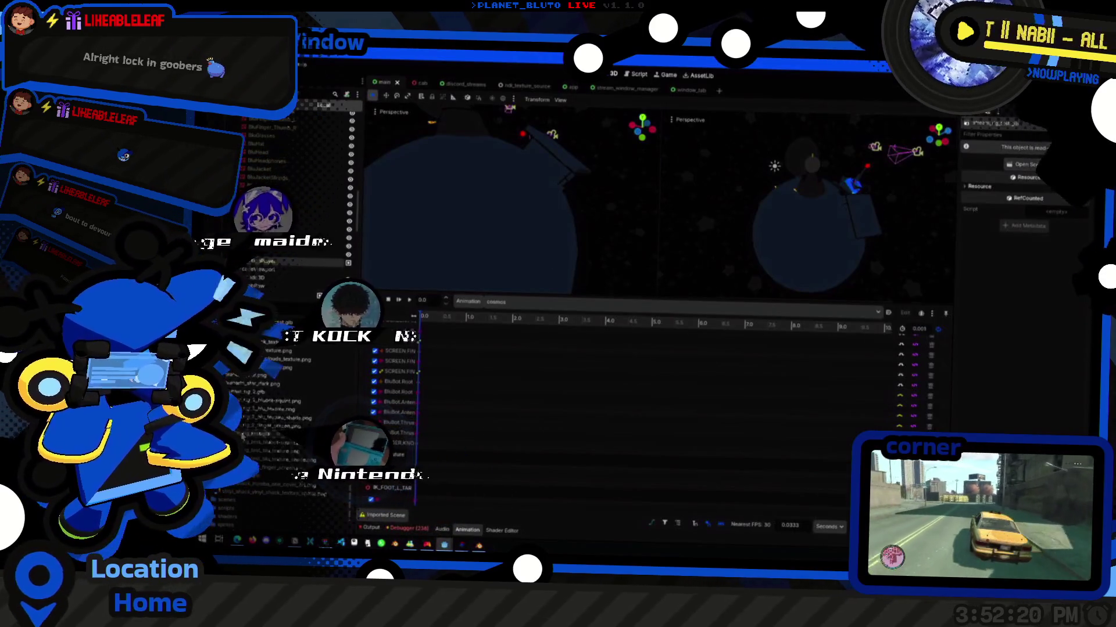
{"action": "key", "text": "alt+Tab"}
{"action": "key", "text": "alt+Tab"}
{"action": "key", "text": "alt+Tab"}
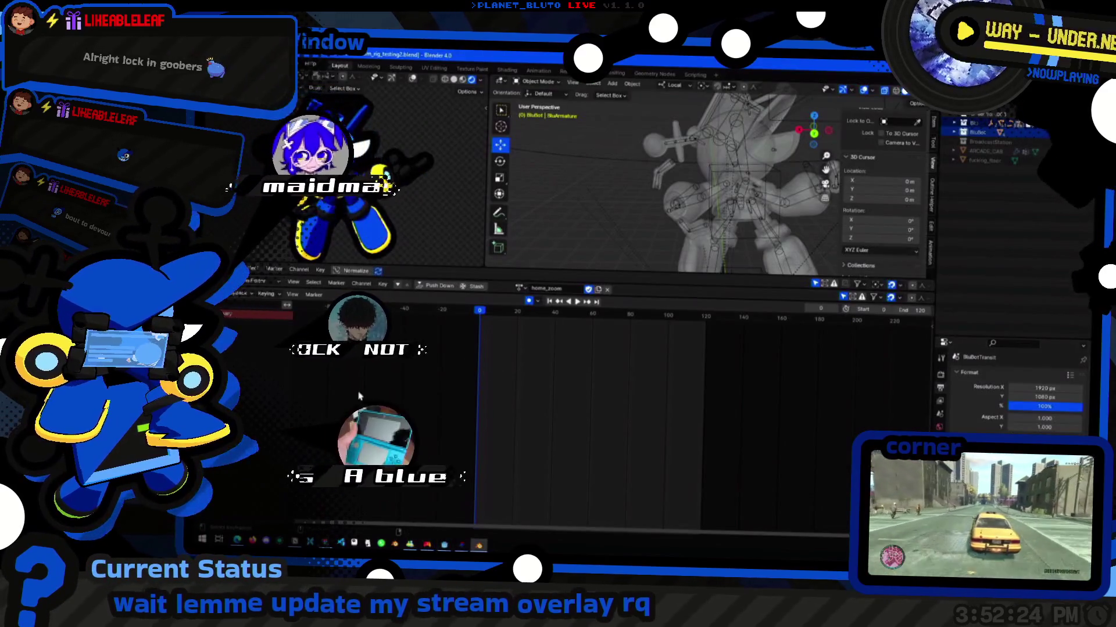
{"action": "key", "text": "alt+Tab"}
{"action": "key", "text": "alt+Tab"}
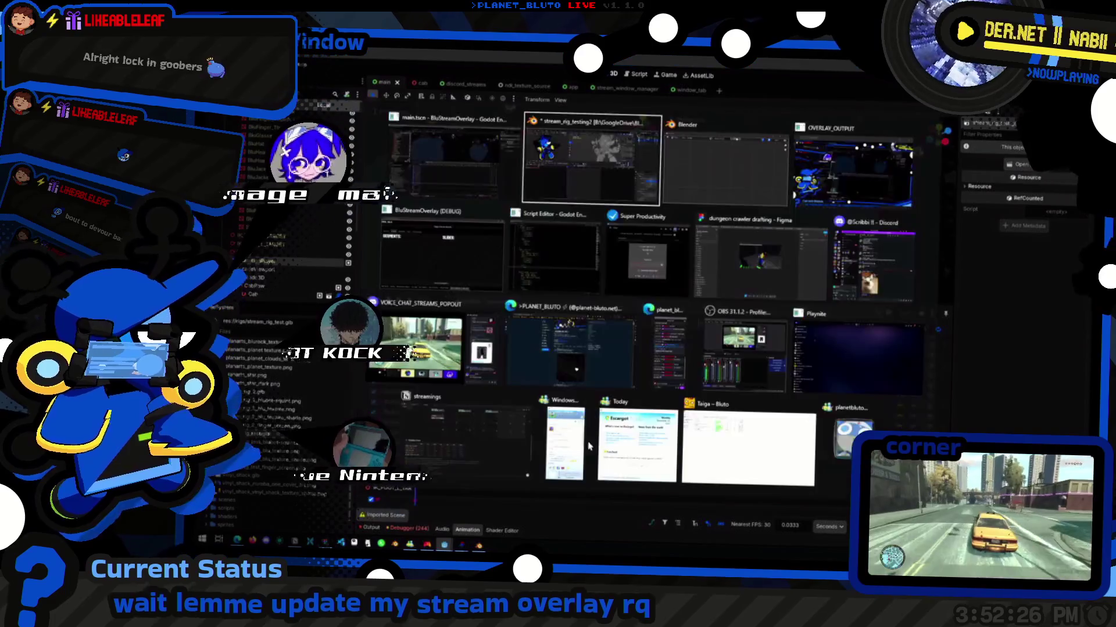
{"action": "left_click", "coordinate": [586, 197]}
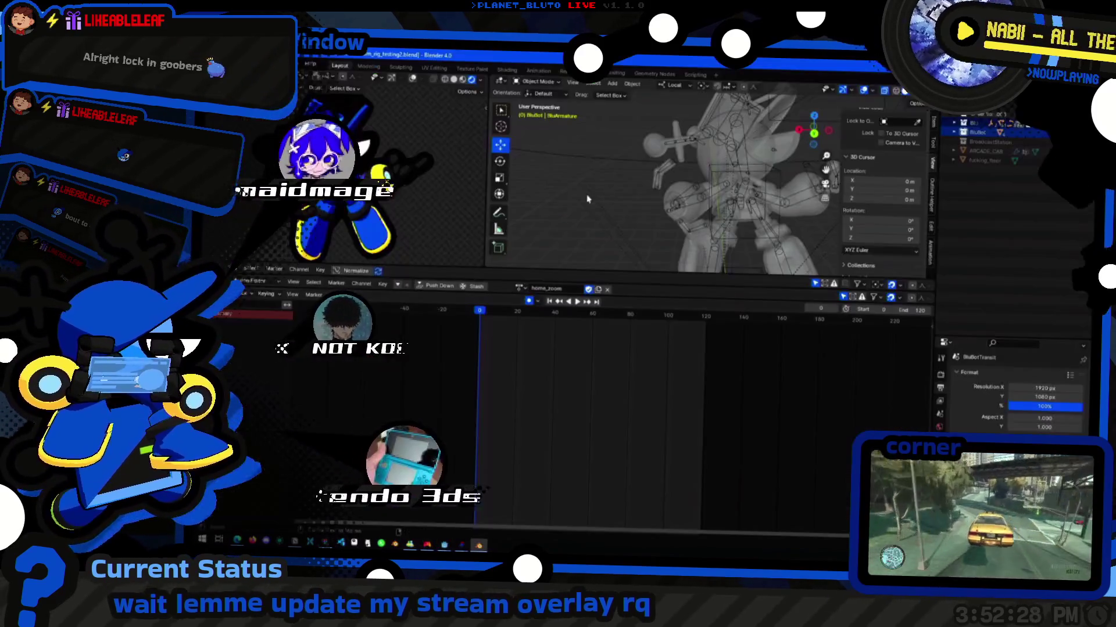
Save stream_rig_testing2.blend and open the glTF 2.0 export dialog
{"action": "key", "text": "ctrl+s"}
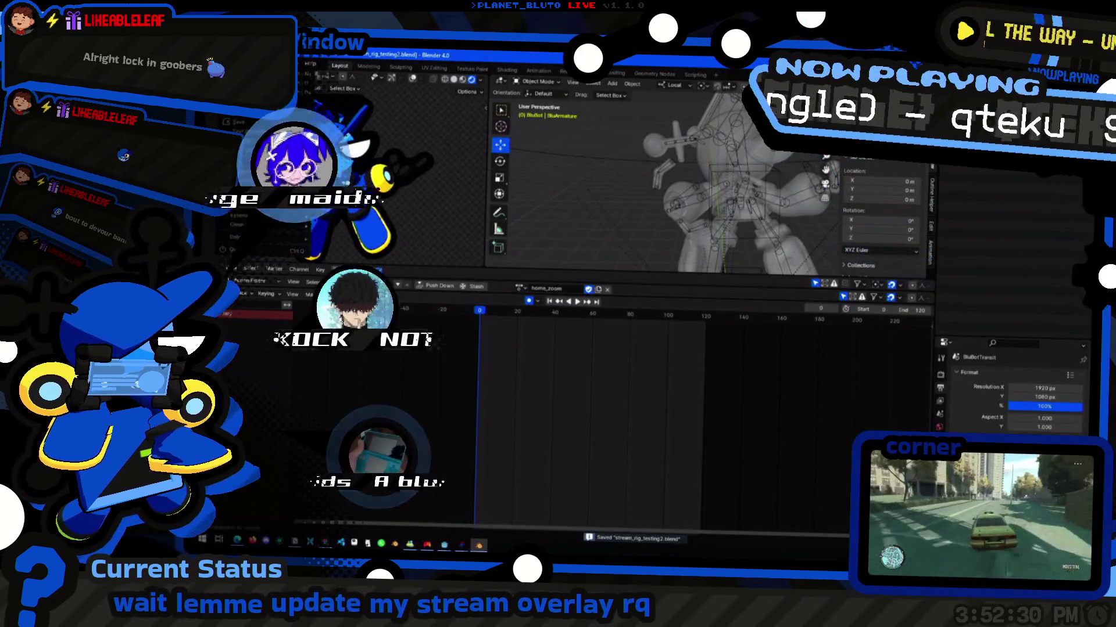
{"action": "mouse_move", "coordinate": [290, 207]}
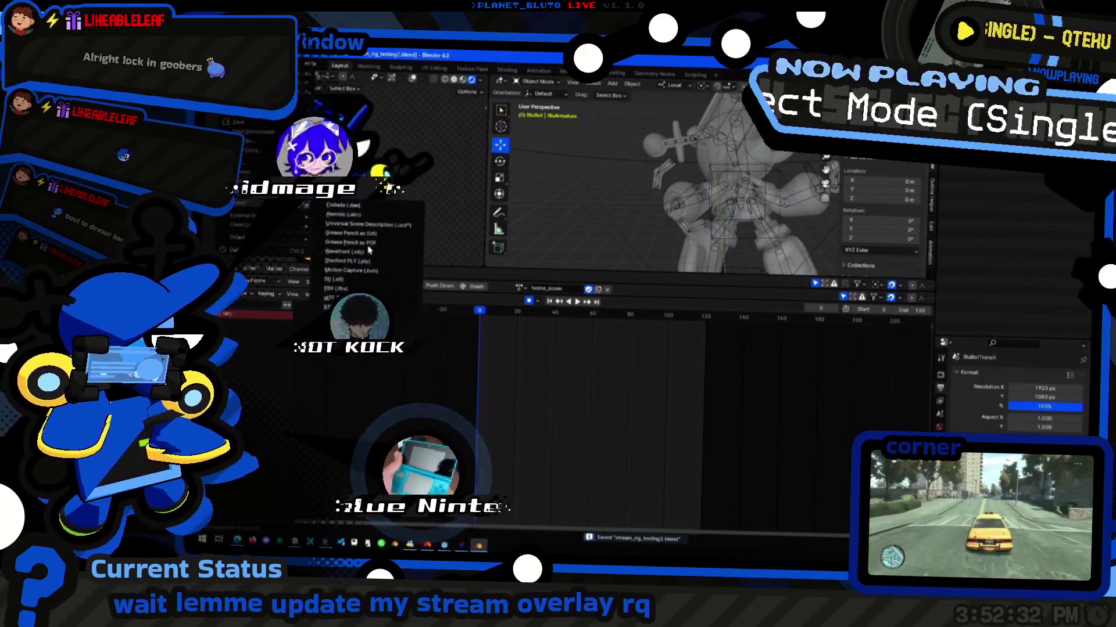
{"action": "left_click", "coordinate": [343, 297]}
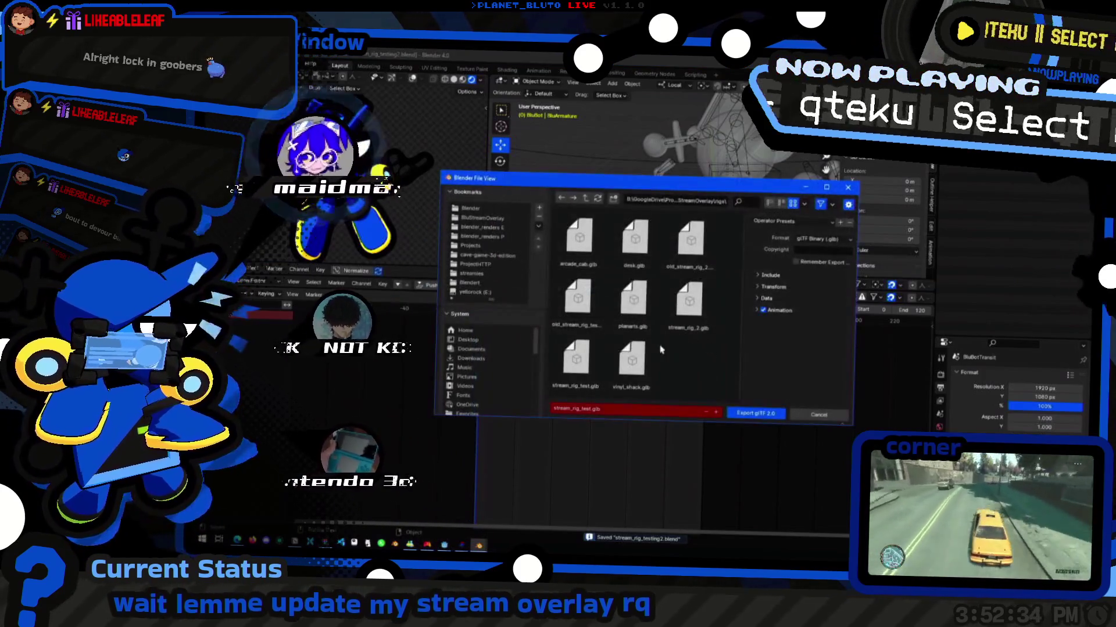
Overwrite stream_rig_test.glb with a glTF export after checking Data and Mesh options, then go to Godot
{"action": "left_click", "coordinate": [569, 382]}
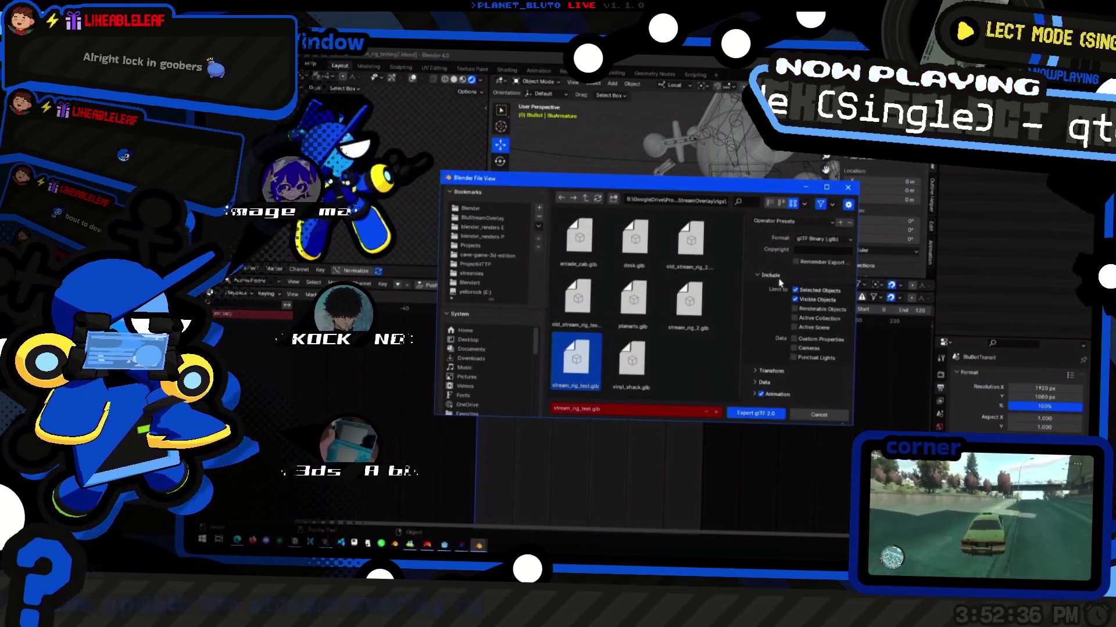
{"action": "left_click", "coordinate": [767, 298]}
{"action": "left_click", "coordinate": [768, 322]}
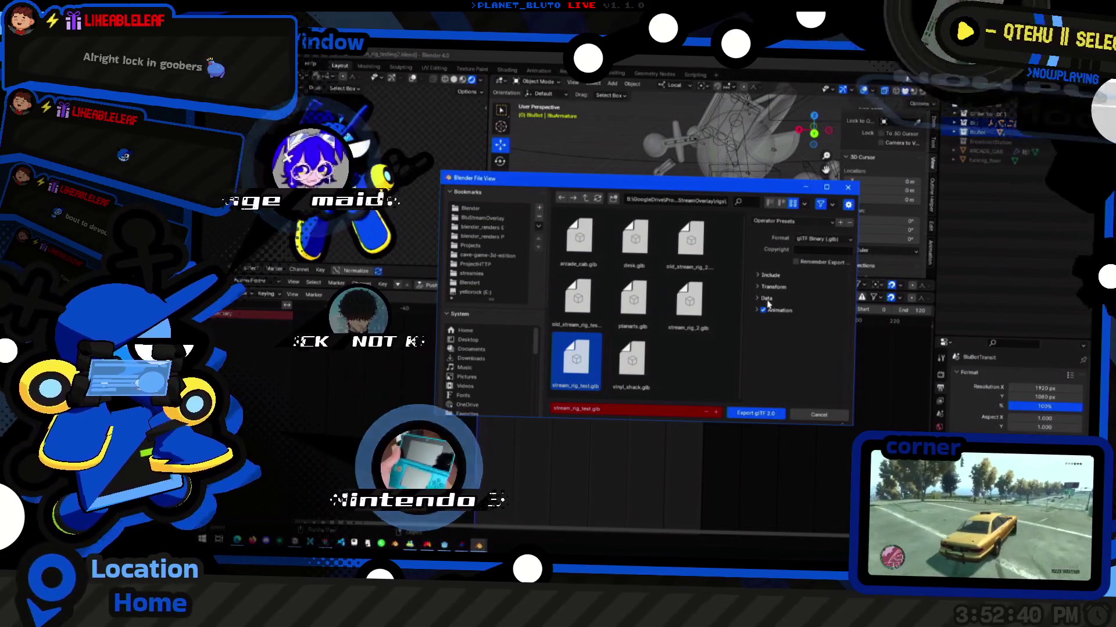
{"action": "left_click", "coordinate": [766, 298]}
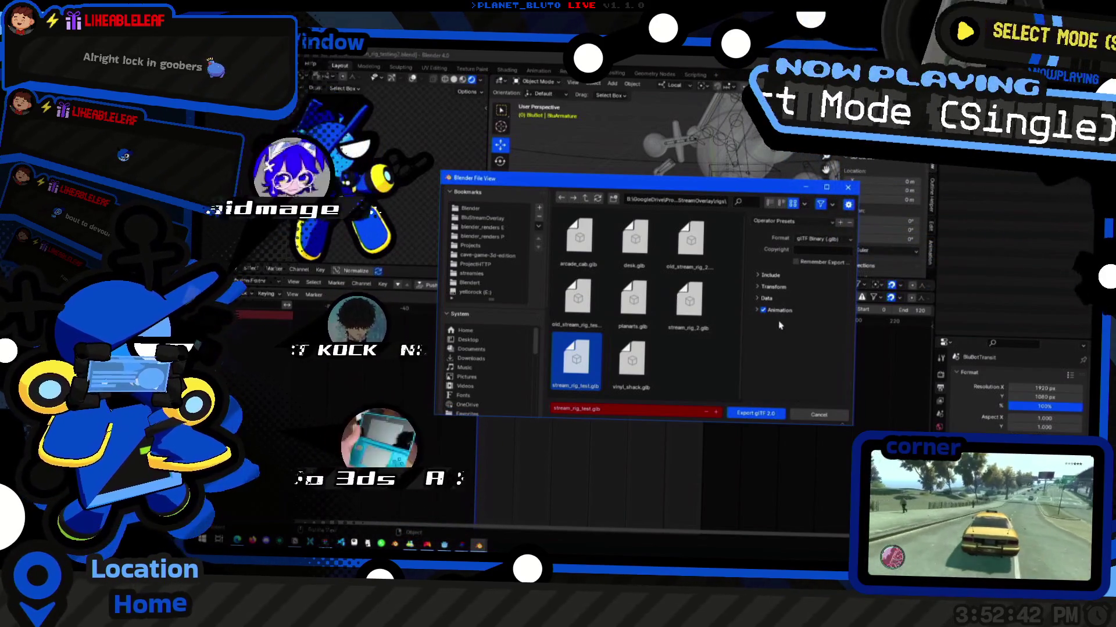
{"action": "left_click", "coordinate": [750, 414]}
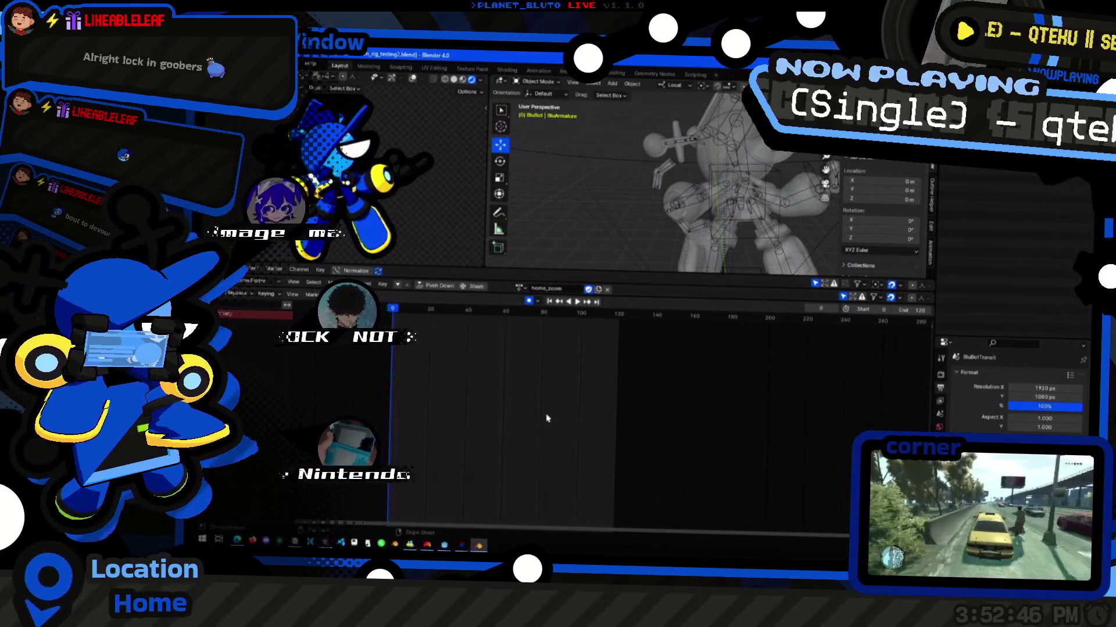
{"action": "key", "text": "alt+Tab"}
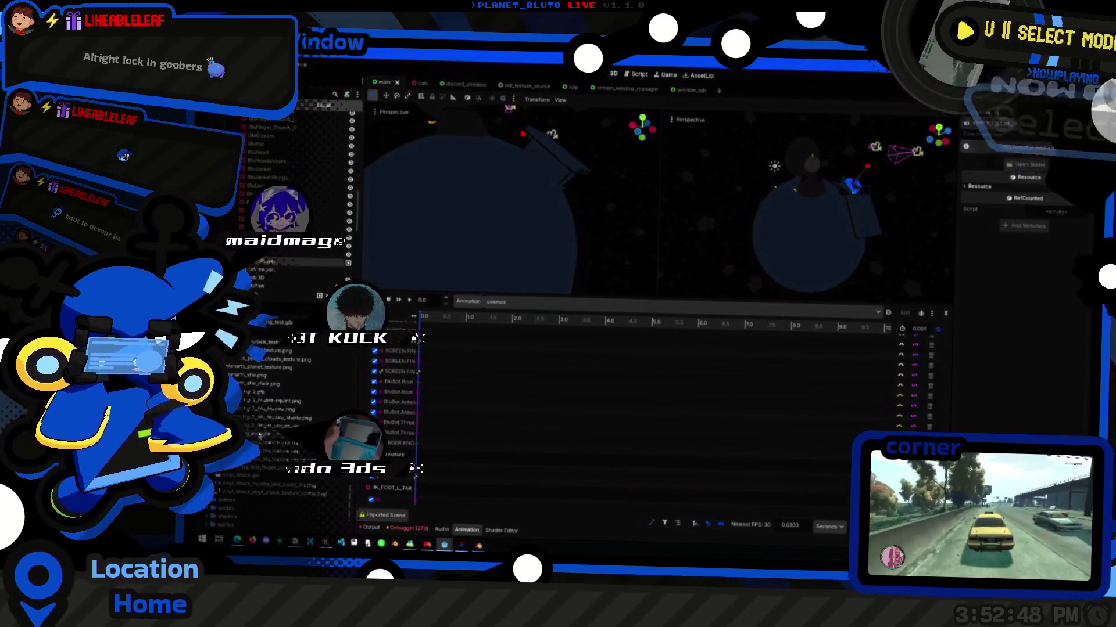
{"action": "key", "text": "alt+Tab"}
{"action": "key", "text": "alt+Tab"}
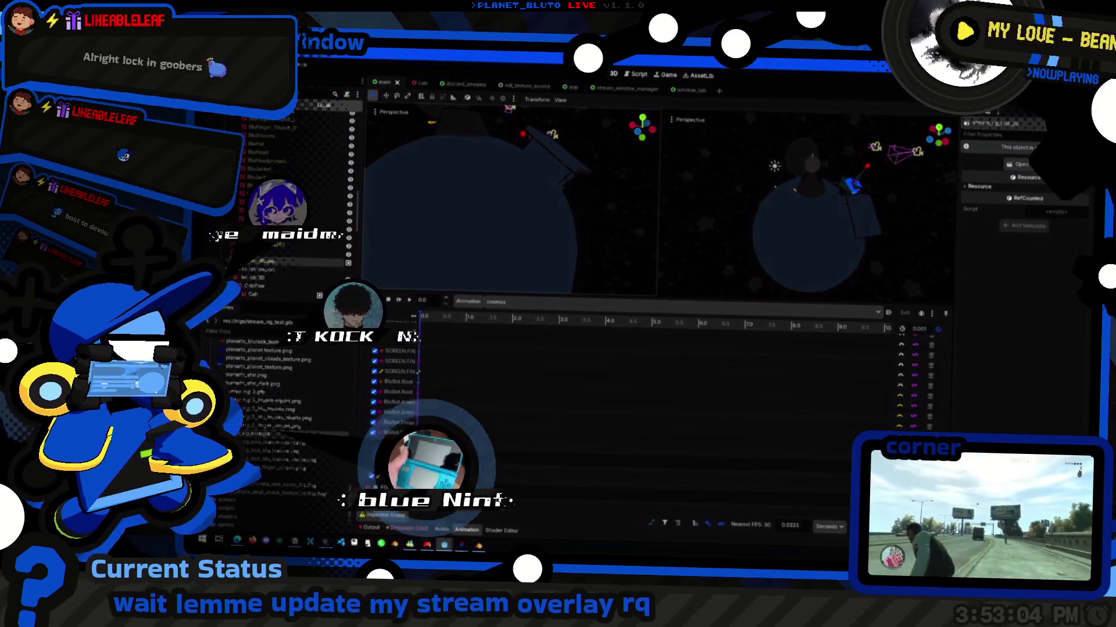
{"action": "left_click", "coordinate": [517, 304]}
{"action": "left_click", "coordinate": [506, 370]}
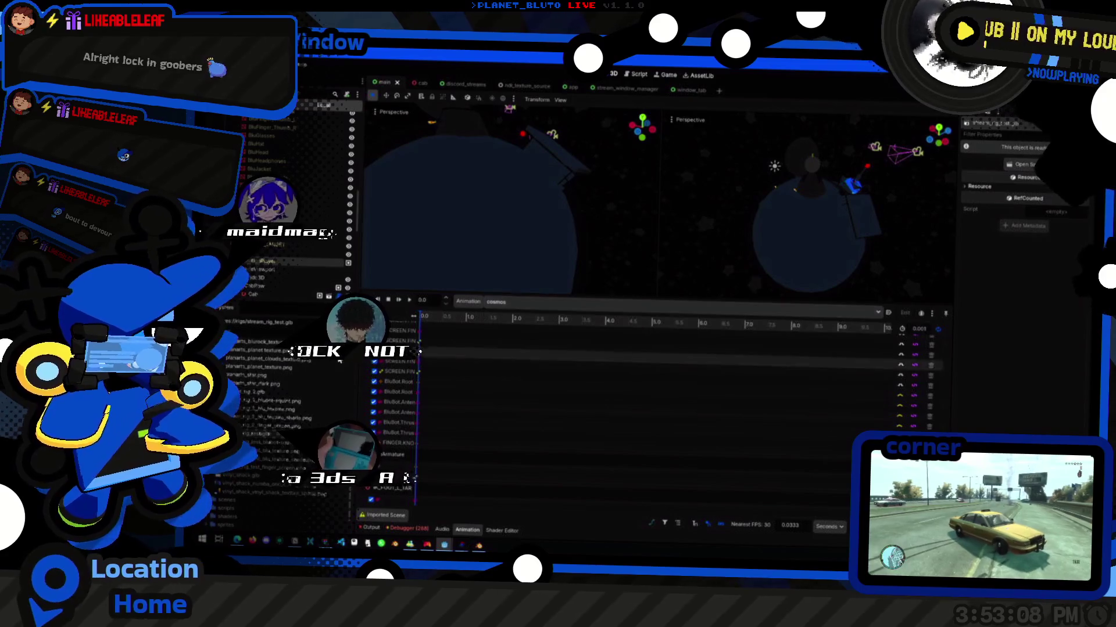
{"action": "scroll", "coordinate": [278, 291], "scroll_direction": "up", "scroll_amount": 5}
{"action": "left_click", "coordinate": [272, 160]}
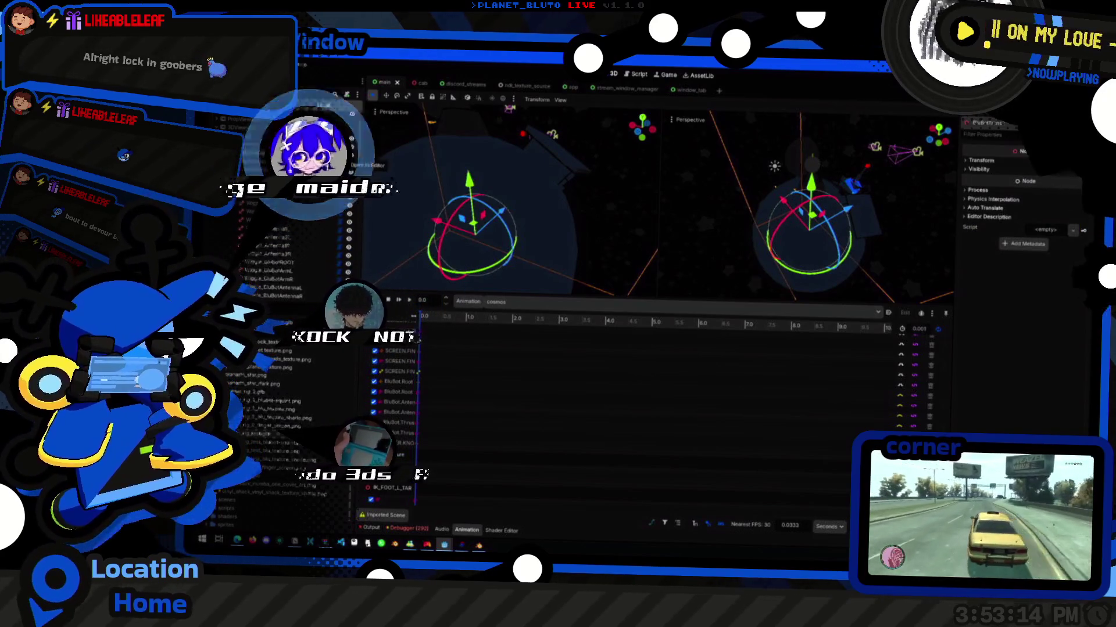
{"action": "left_click", "coordinate": [342, 155]}
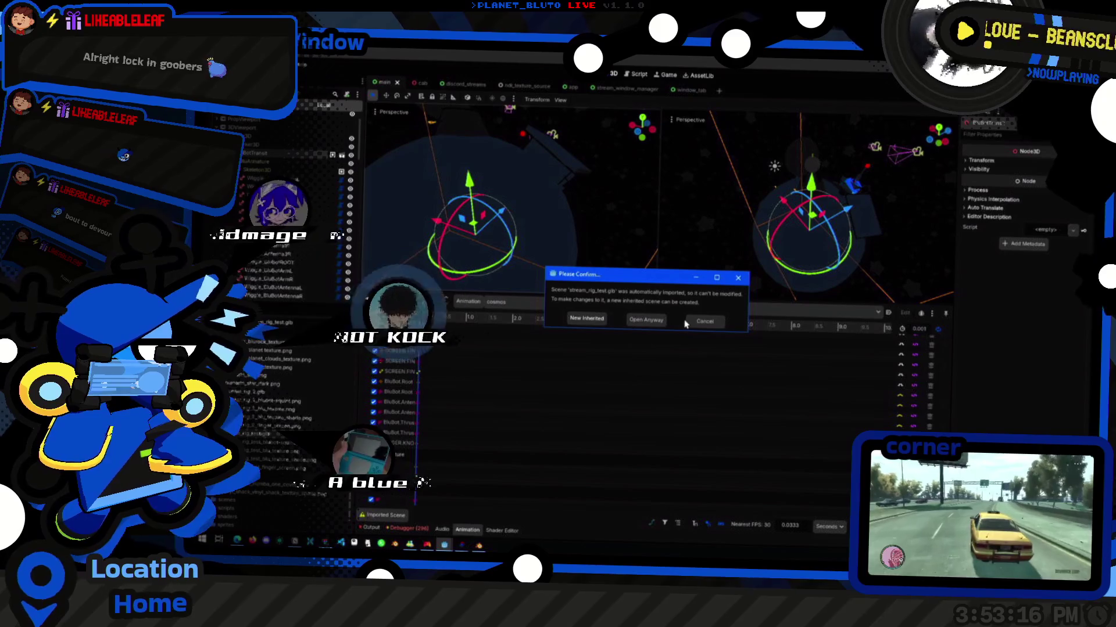
{"action": "left_click", "coordinate": [704, 322]}
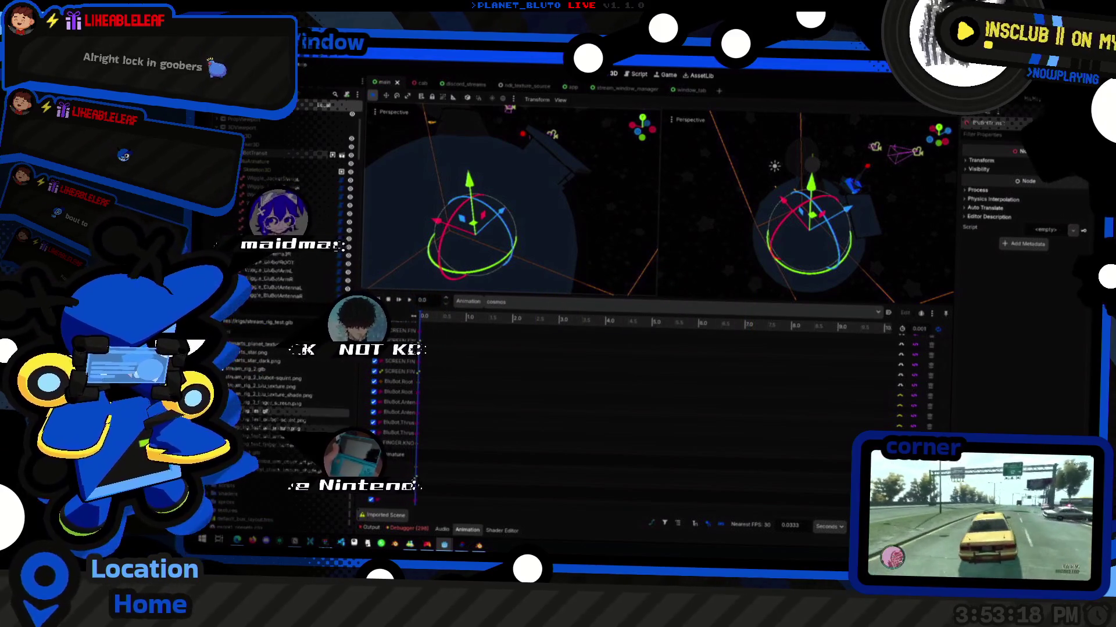
{"action": "left_click", "coordinate": [275, 413]}
{"action": "key", "text": "alt+Tab"}
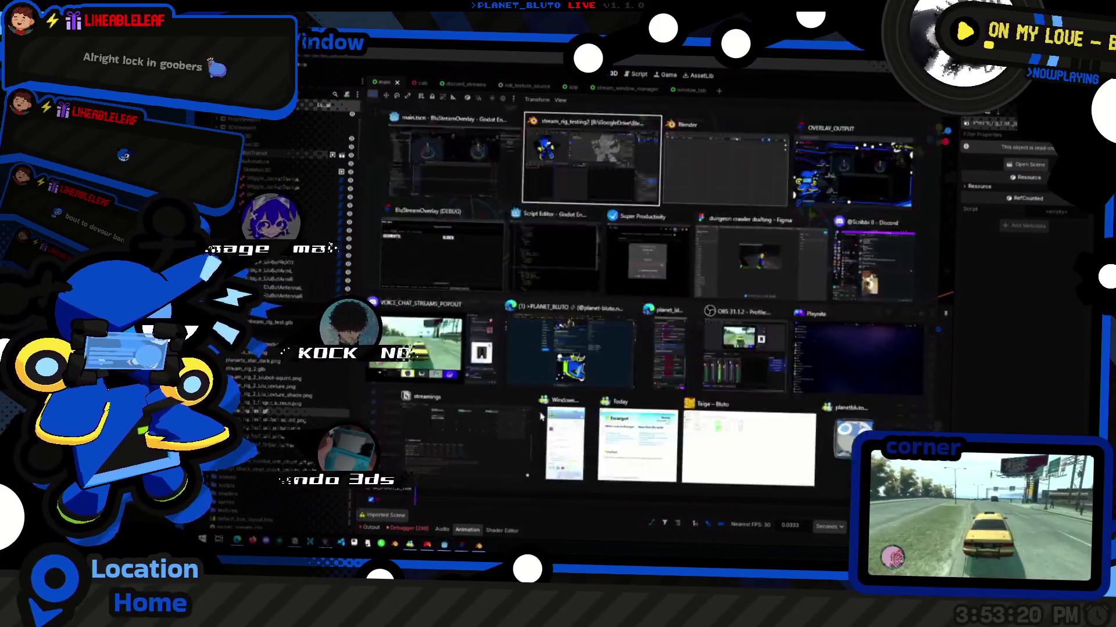
{"action": "key", "text": "ctrl+s"}
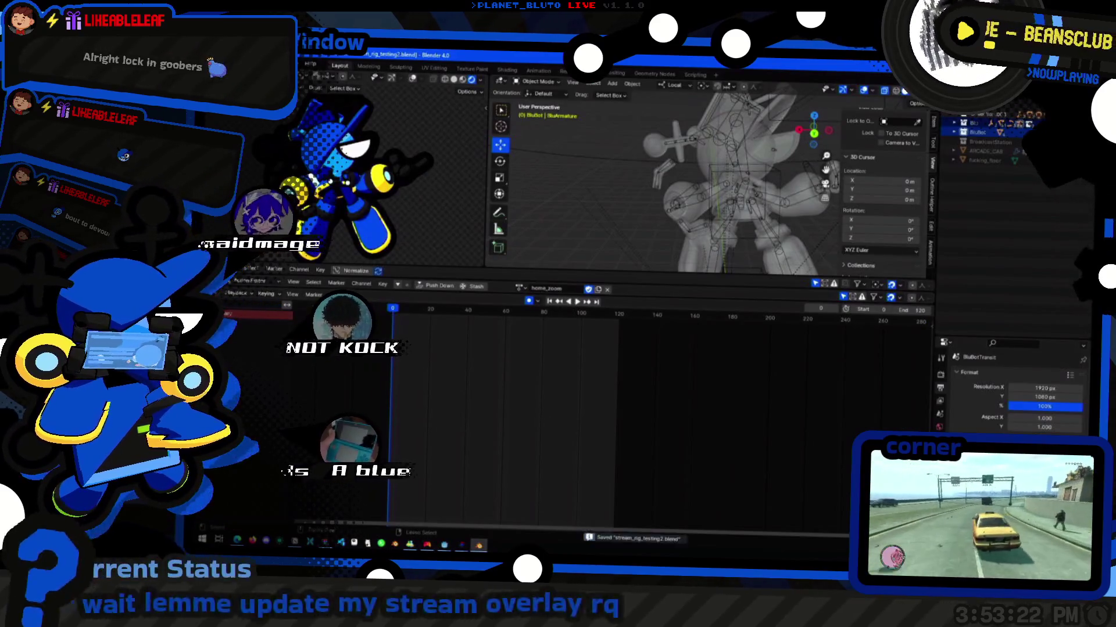
{"action": "key", "text": "alt+Tab"}
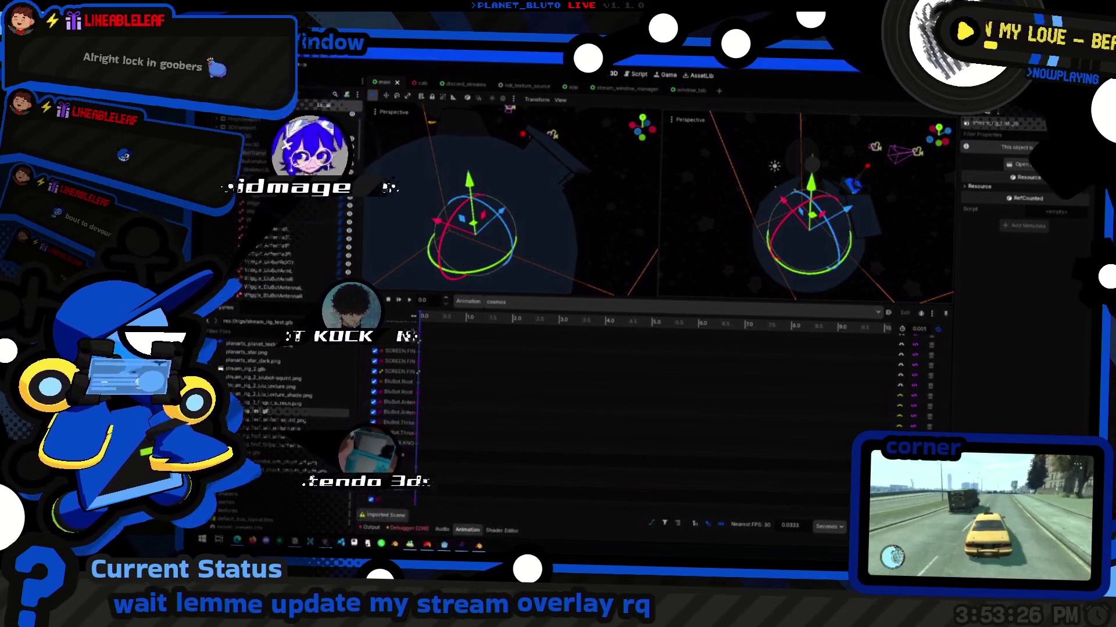
{"action": "key", "text": "alt+Tab"}
{"action": "key", "text": "alt+Tab"}
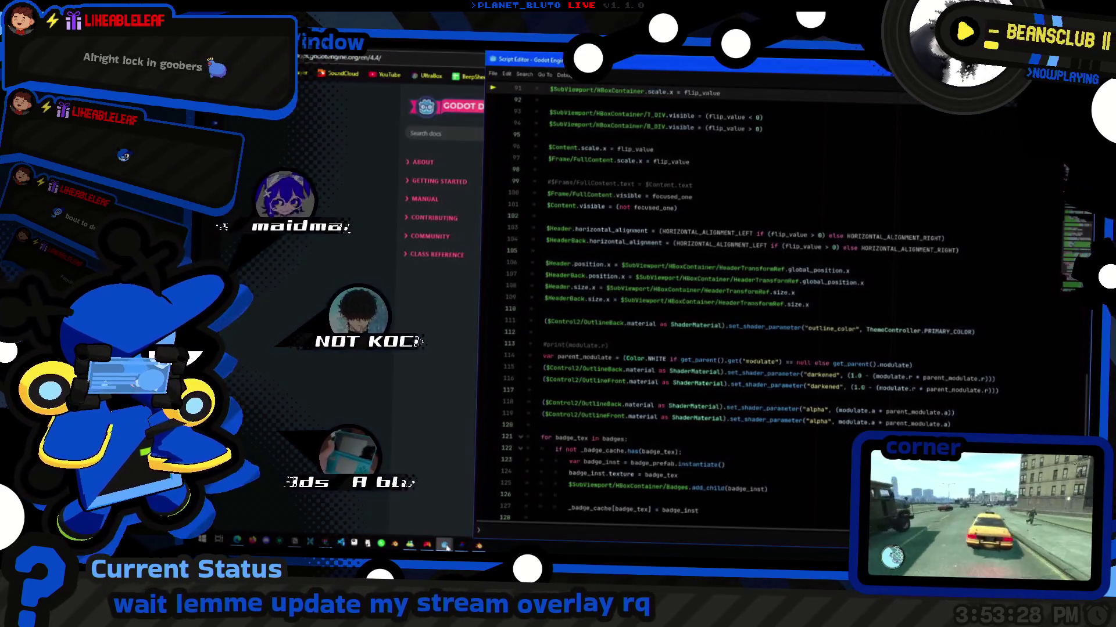
{"action": "left_click", "coordinate": [422, 512]}
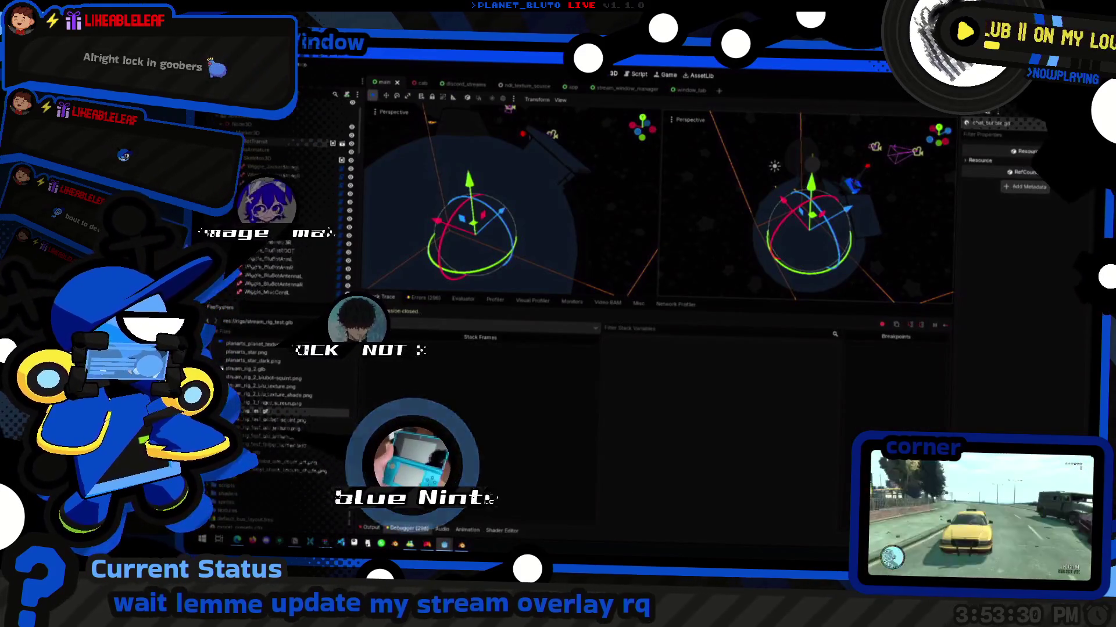
{"action": "key", "text": "alt+Tab"}
{"action": "key", "text": "alt+Tab"}
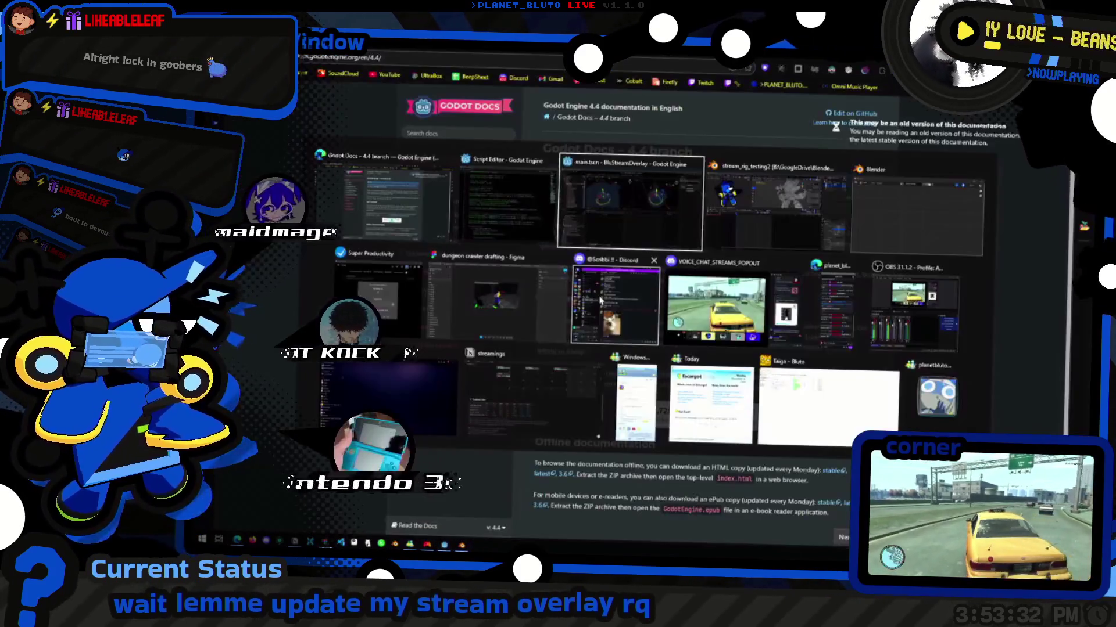
{"action": "key", "text": "alt+Tab"}
Re-export the rig as glTF 2.0 over stream_rig_test.glb and return to Godot
{"action": "left_click", "coordinate": [230, 62]}
{"action": "mouse_move", "coordinate": [250, 202]}
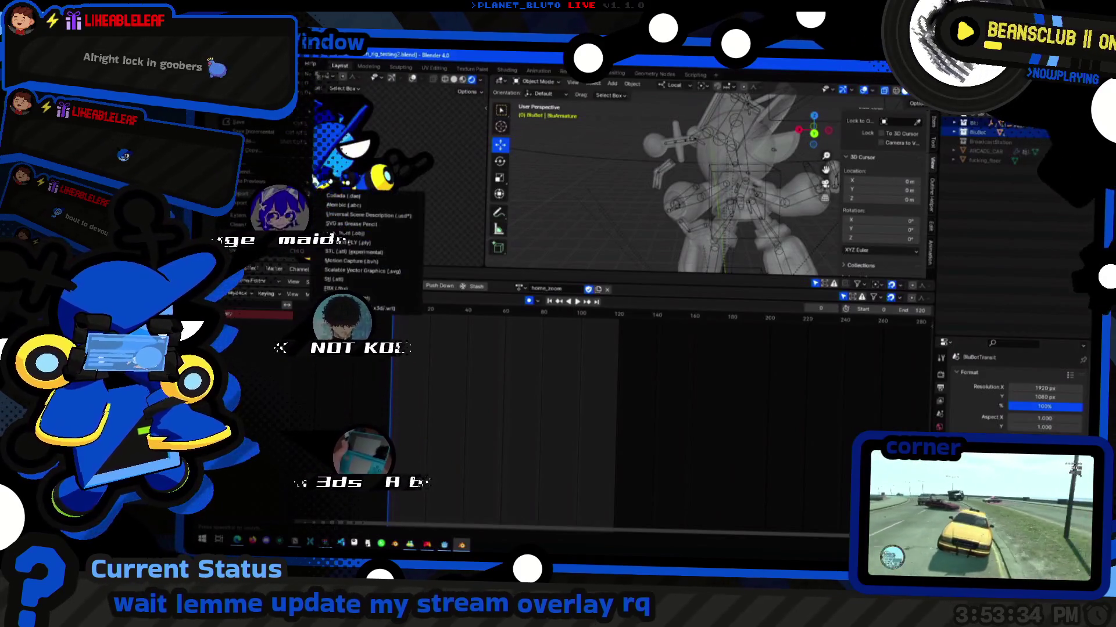
{"action": "left_click", "coordinate": [376, 302]}
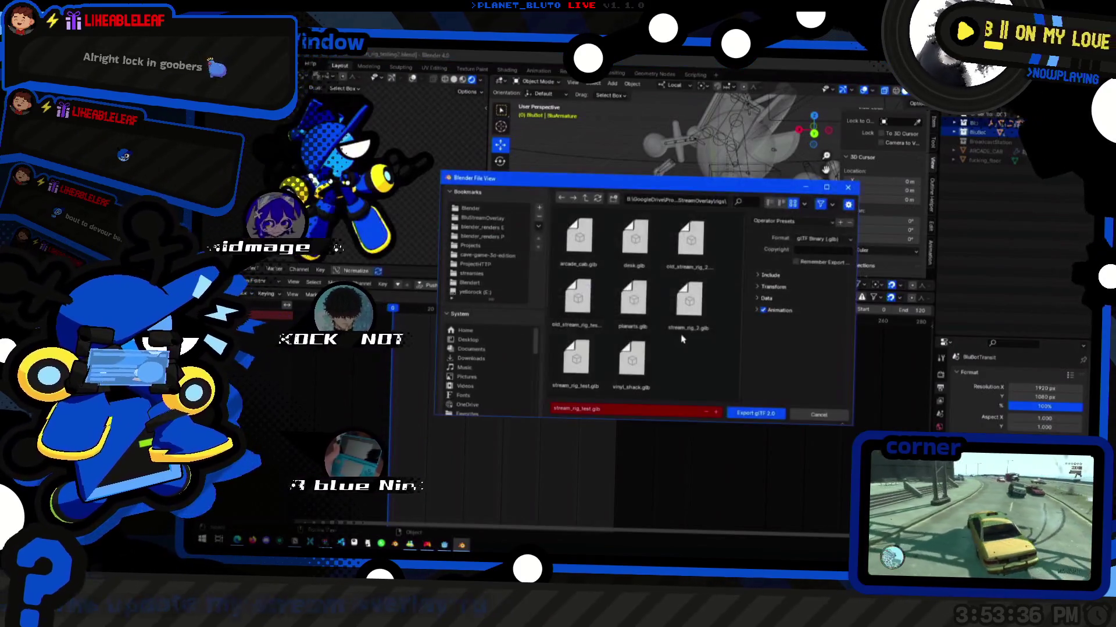
{"action": "left_click", "coordinate": [575, 387]}
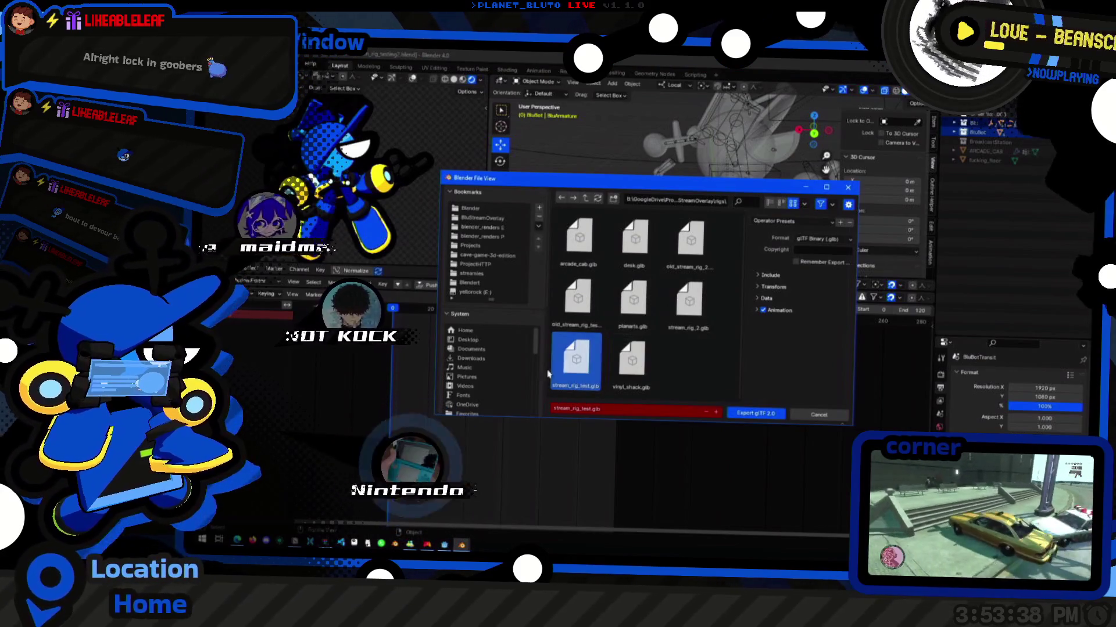
{"action": "double_click", "coordinate": [581, 376]}
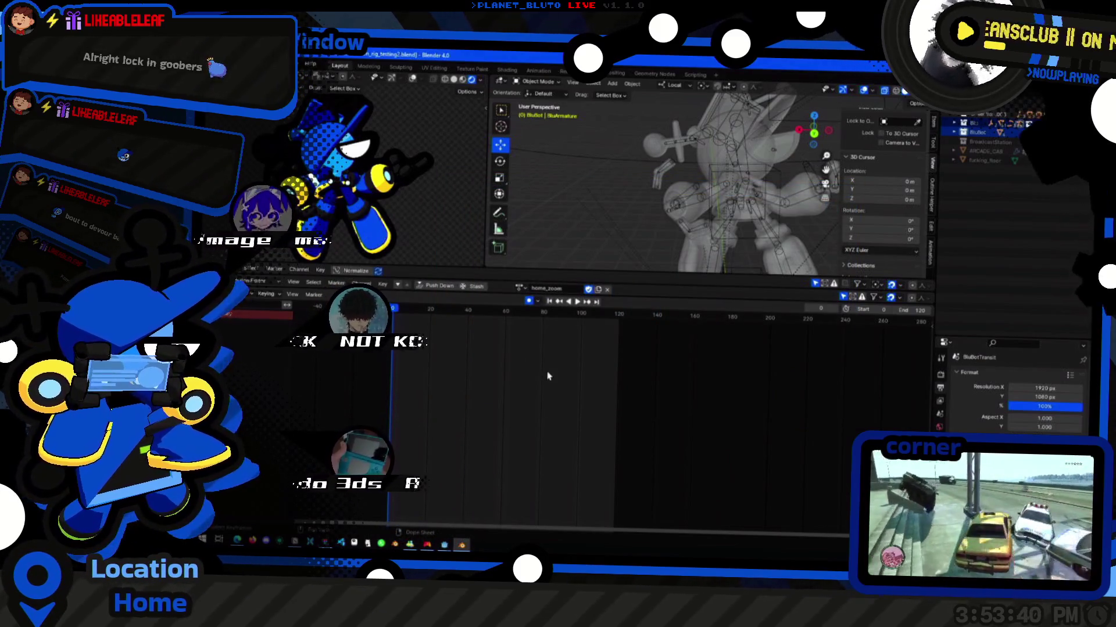
{"action": "key", "text": "alt+Tab"}
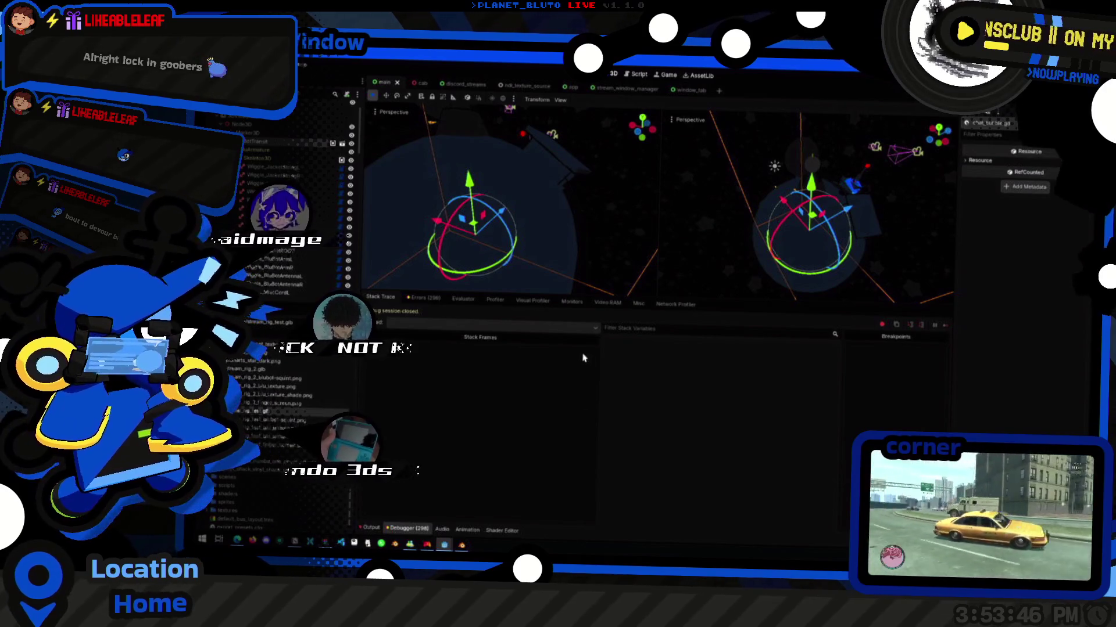
Use File Locksmith to check and rescan what locks stream_rig_test.glb, then close it
{"action": "key", "text": "alt+Tab"}
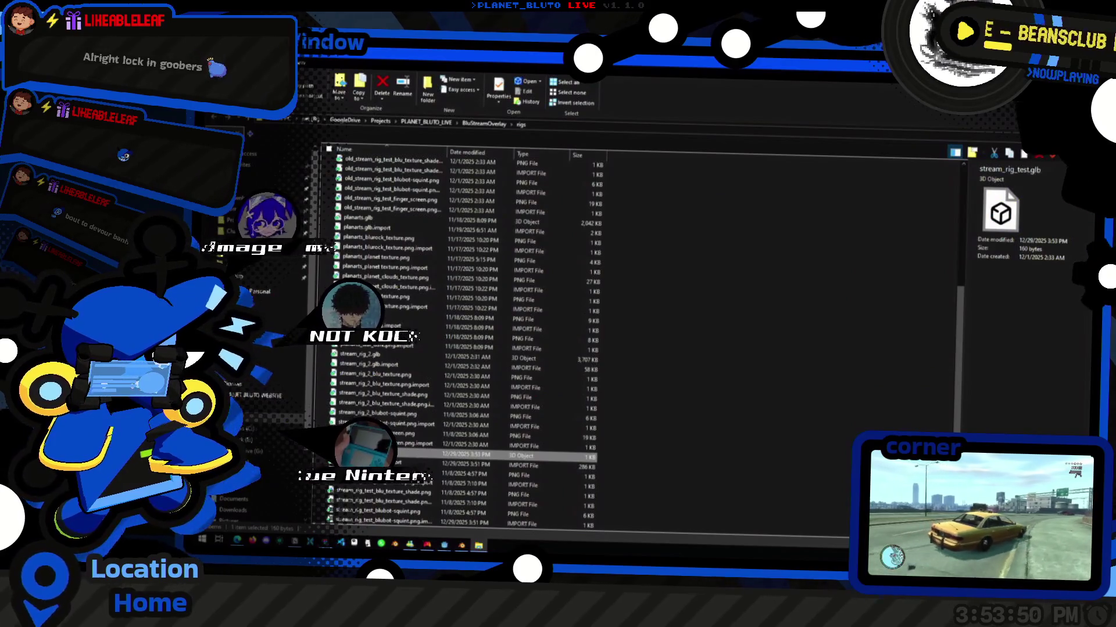
{"action": "right_click", "coordinate": [406, 456]}
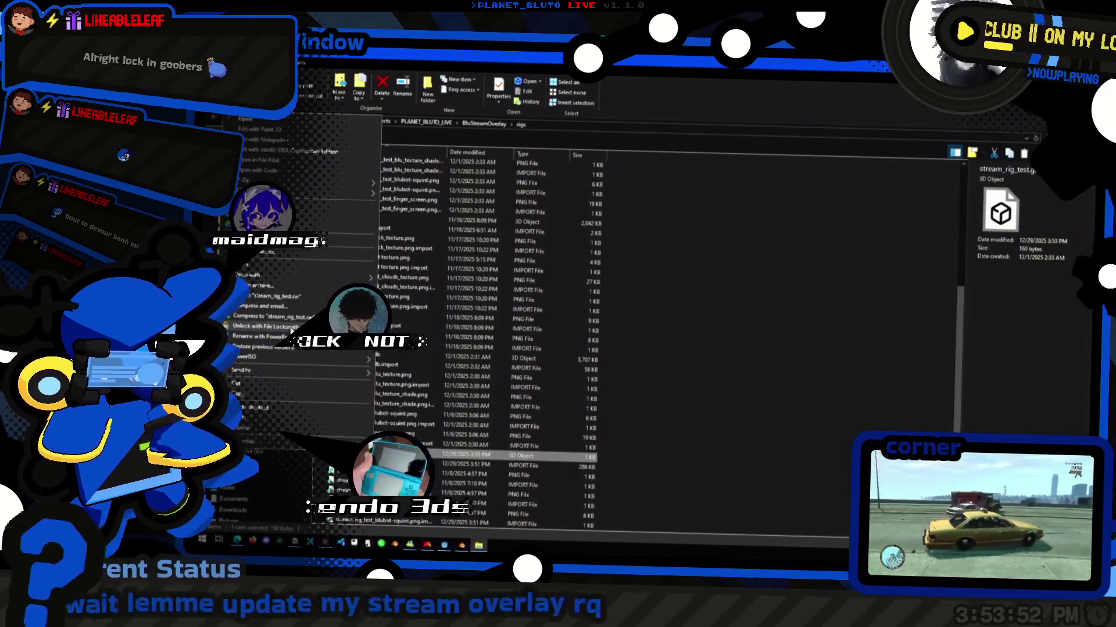
{"action": "left_click", "coordinate": [293, 327]}
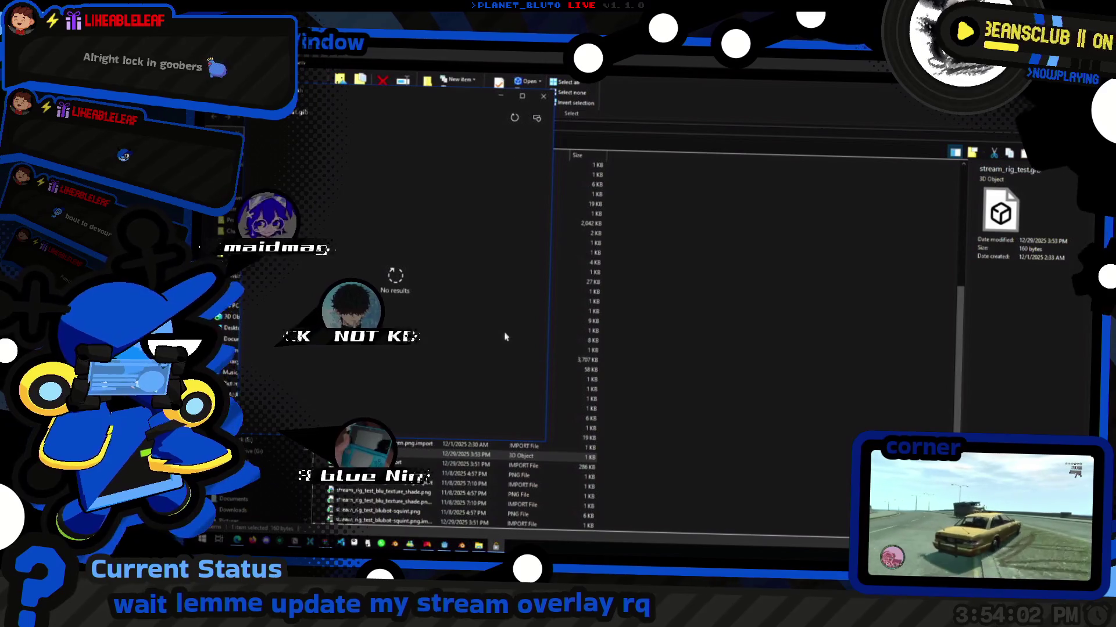
{"action": "left_click_drag", "start_coordinate": [330, 90], "coordinate": [485, 98]}
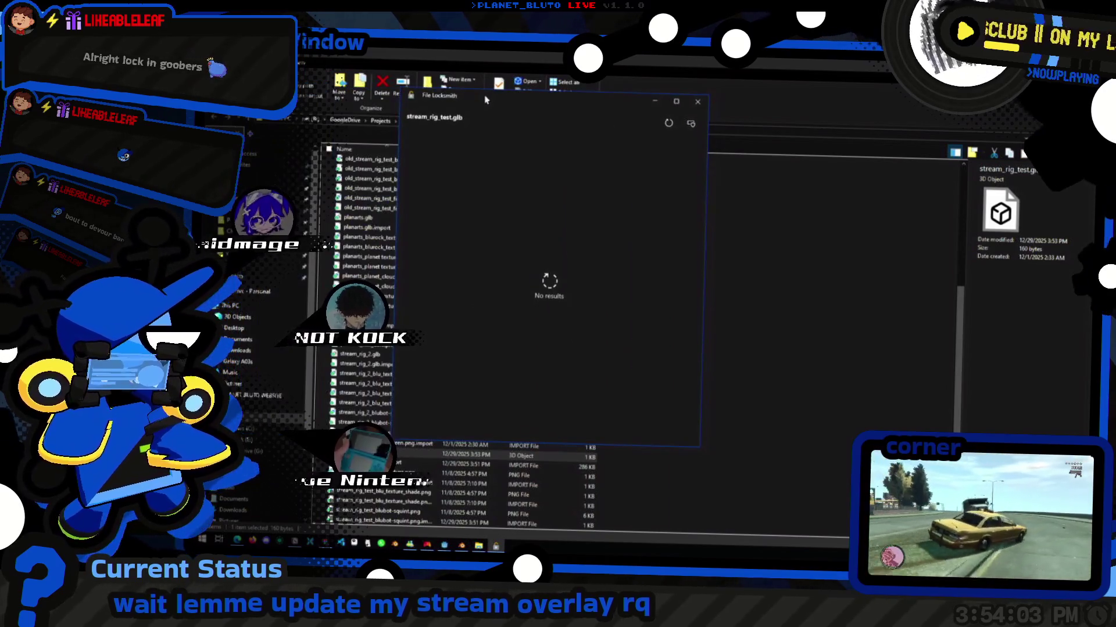
{"action": "left_click", "coordinate": [666, 122]}
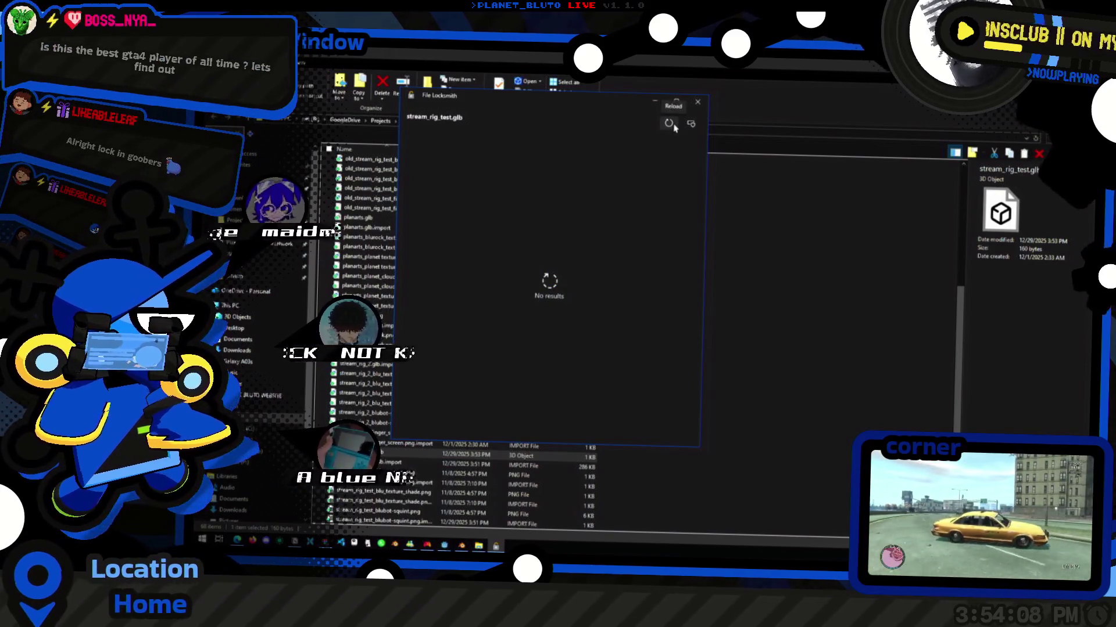
{"action": "left_click", "coordinate": [697, 103]}
{"action": "key", "text": "alt+Tab"}
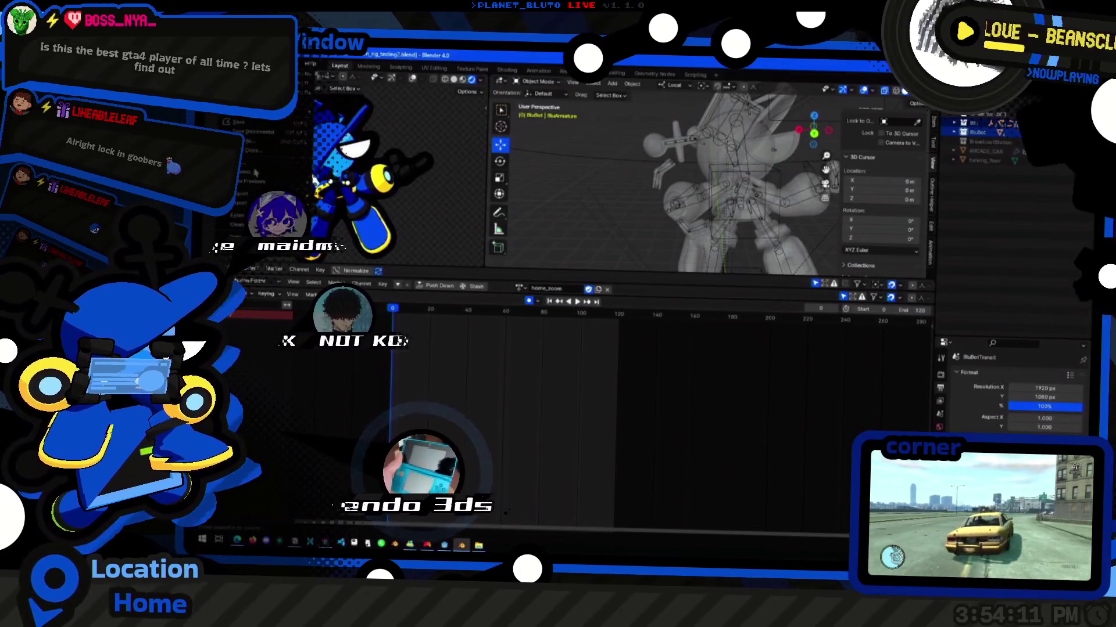
Export the rig as glTF limited to the active collection, overwriting stream_rig_test.glb, then go to Godot
{"action": "left_click", "coordinate": [232, 61]}
{"action": "mouse_move", "coordinate": [268, 204]}
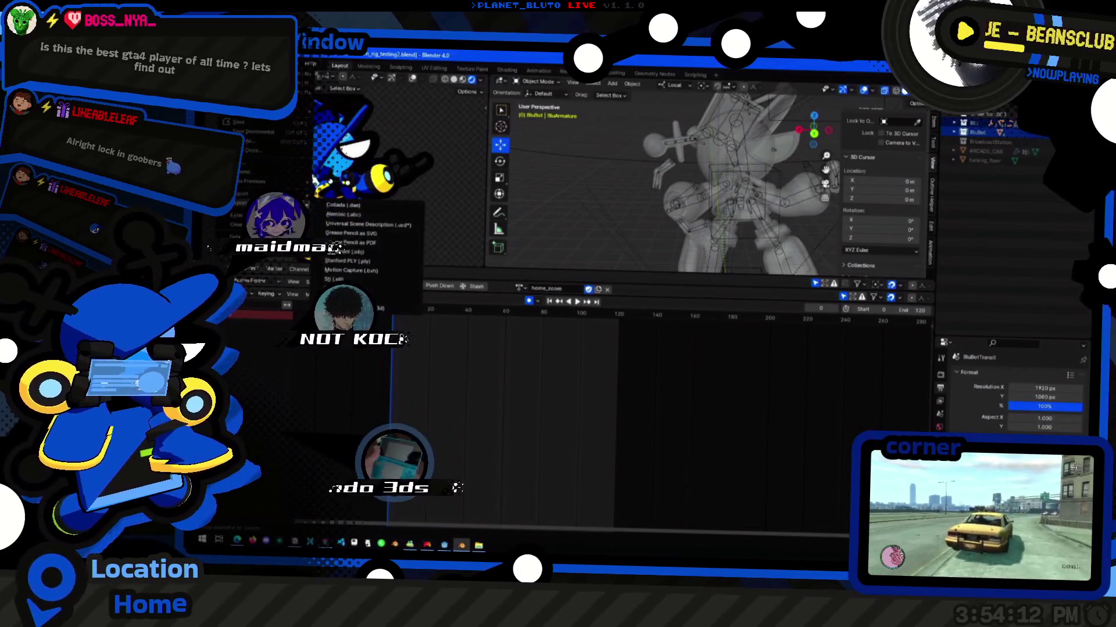
{"action": "left_click", "coordinate": [348, 299]}
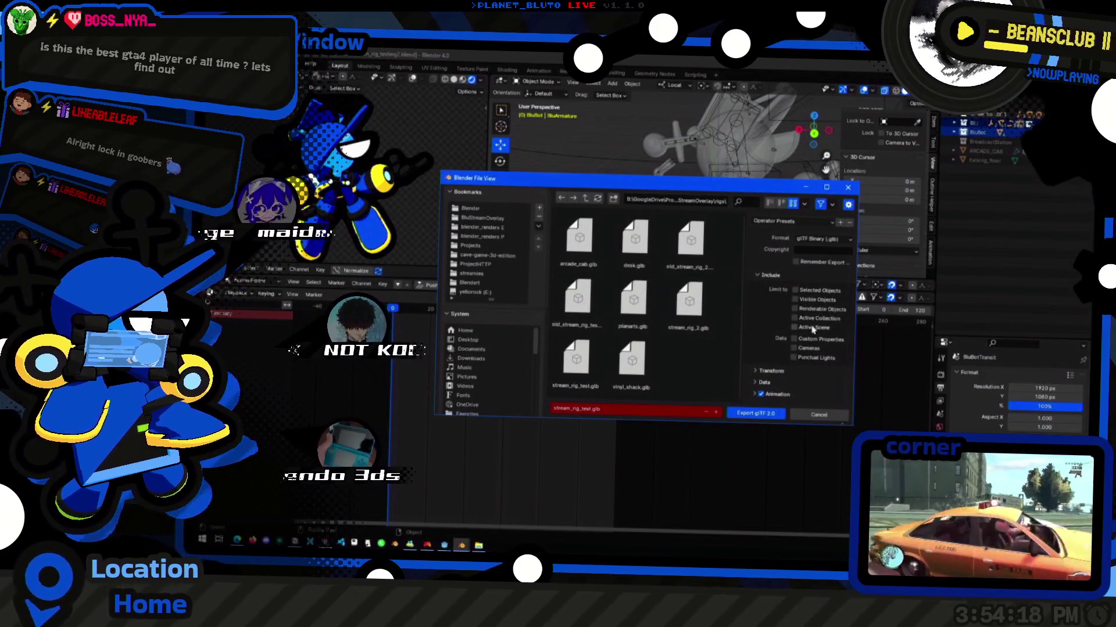
{"action": "left_click", "coordinate": [815, 319]}
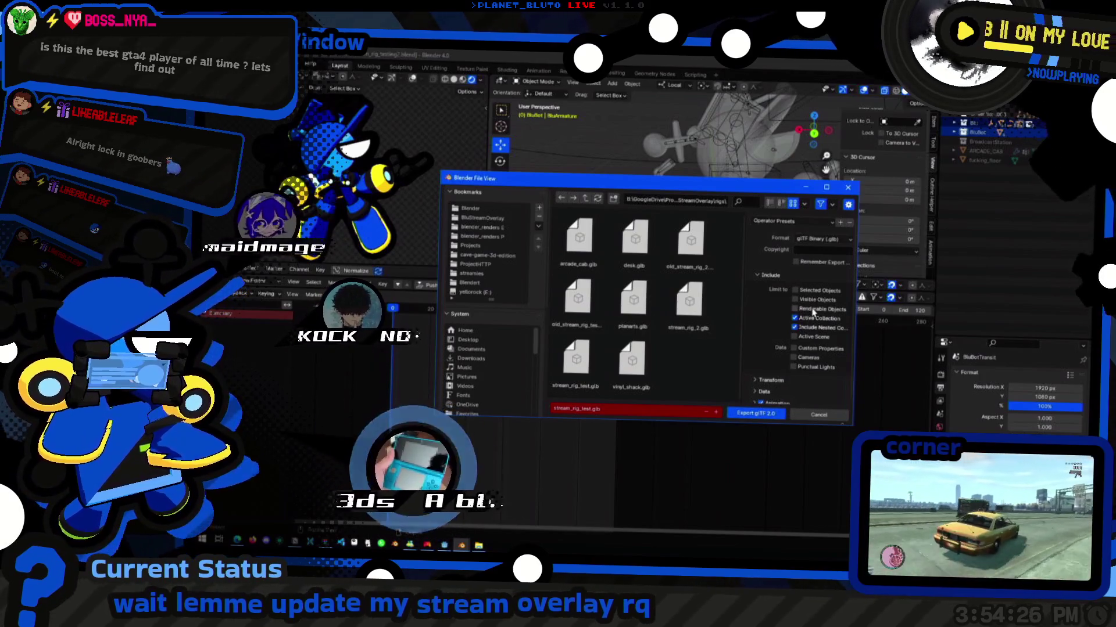
{"action": "double_click", "coordinate": [575, 359]}
{"action": "key", "text": "alt+Tab"}
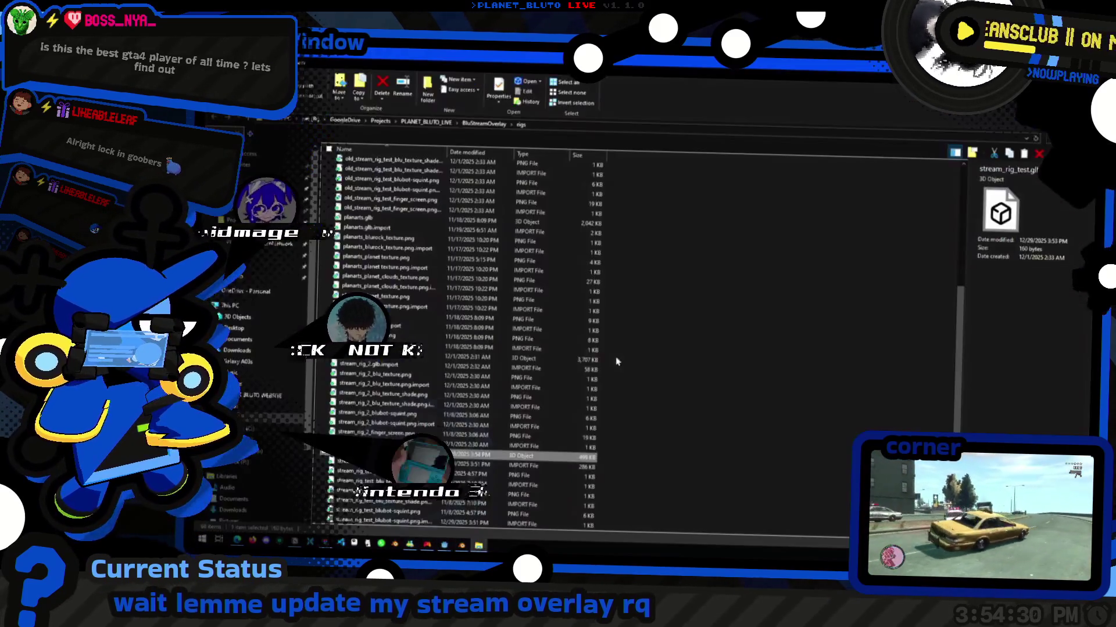
{"action": "key", "text": "alt+Tab"}
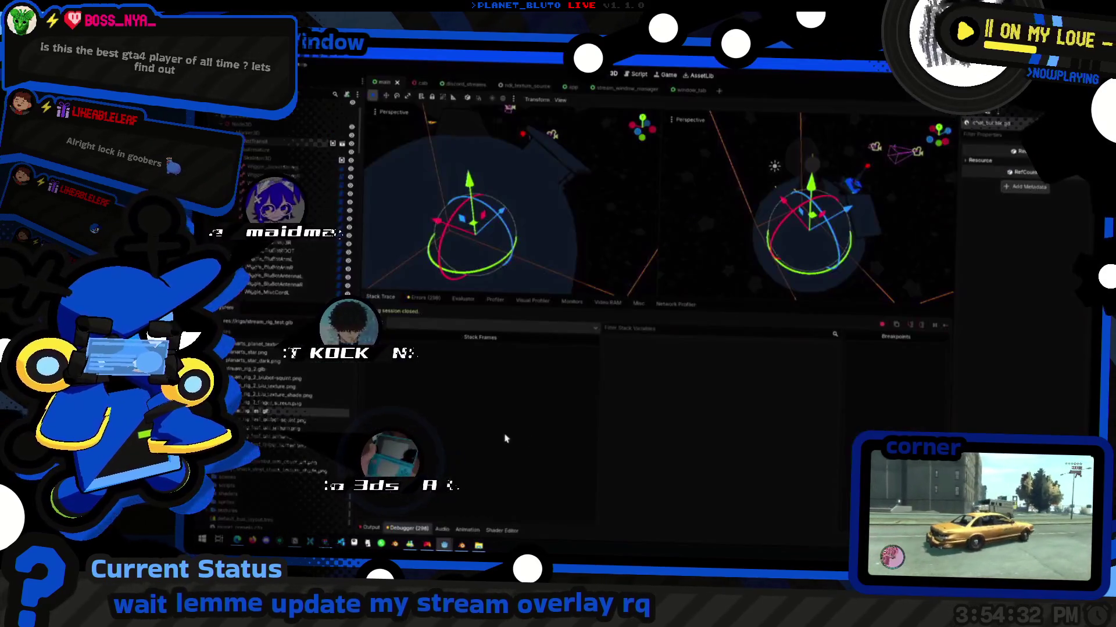
Open stream_rig_test.glb, dismiss the post-import script load error, and return to Blender
{"action": "left_click", "coordinate": [270, 417]}
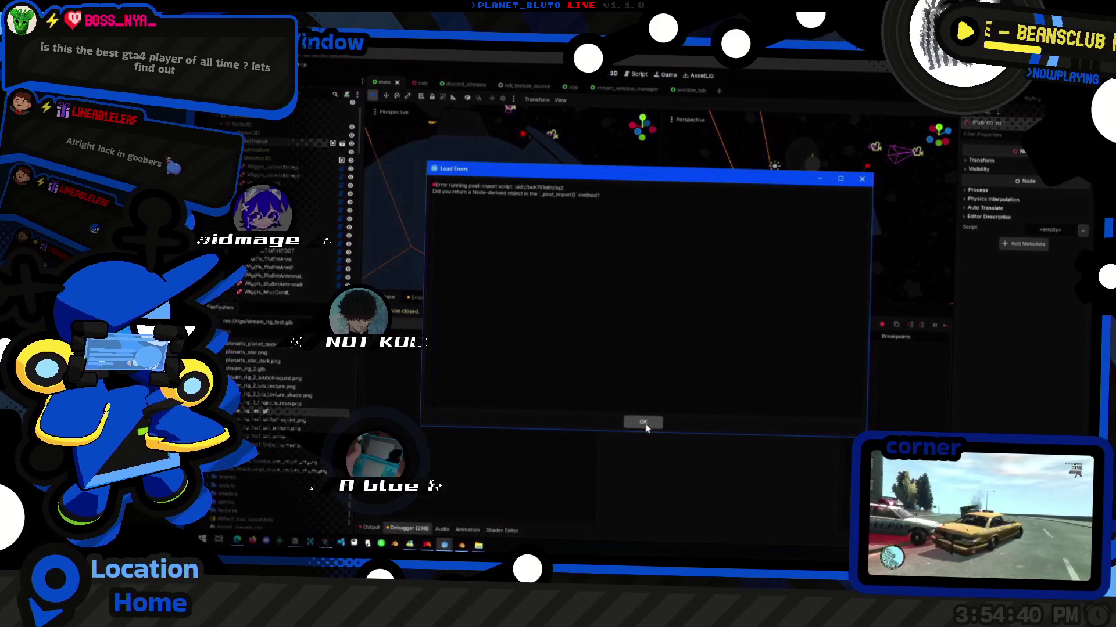
{"action": "left_click", "coordinate": [643, 423]}
{"action": "key", "text": "alt+Tab"}
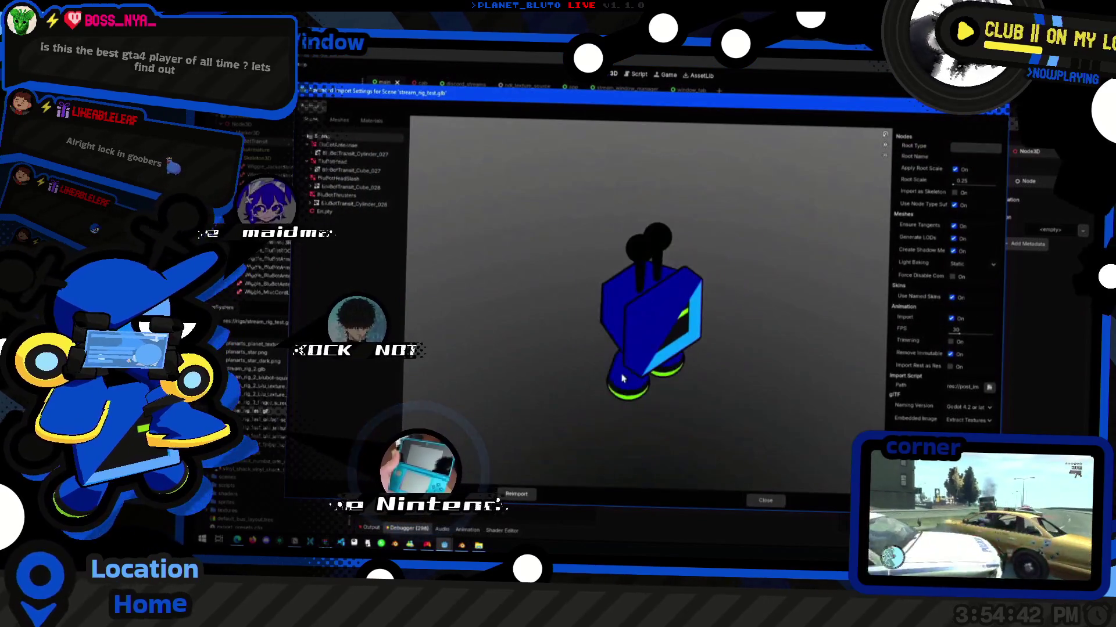
{"action": "key", "text": "alt+Tab"}
{"action": "key", "text": "alt+Tab"}
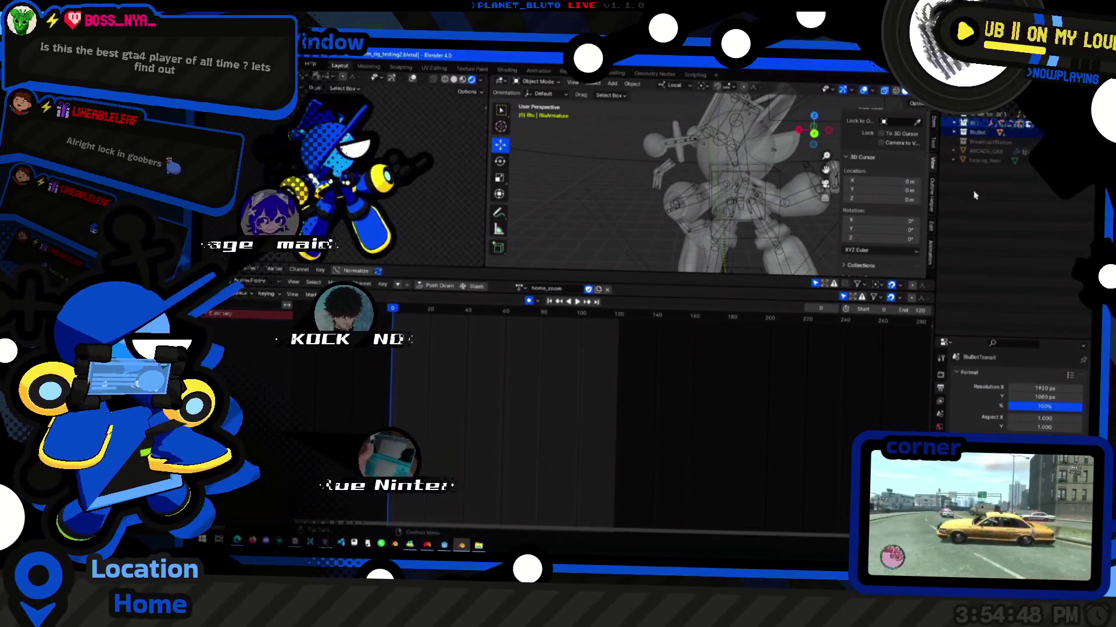
Inspect the Blu collection and BluBot's child objects in the Outliner
{"action": "left_click", "coordinate": [232, 65]}
{"action": "mouse_move", "coordinate": [244, 206]}
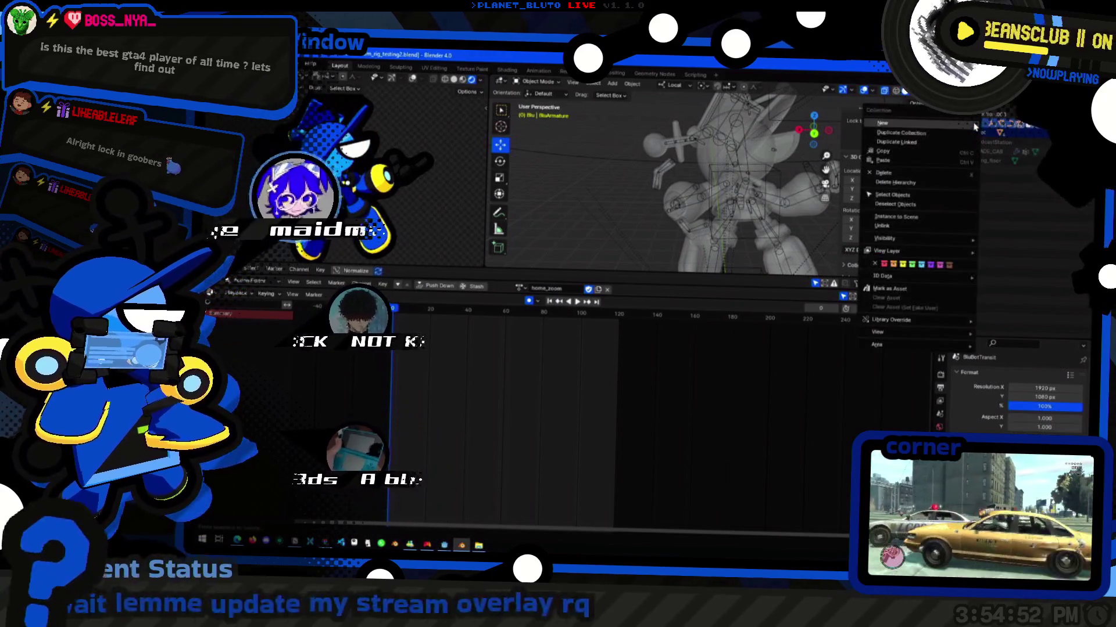
{"action": "left_click", "coordinate": [954, 122]}
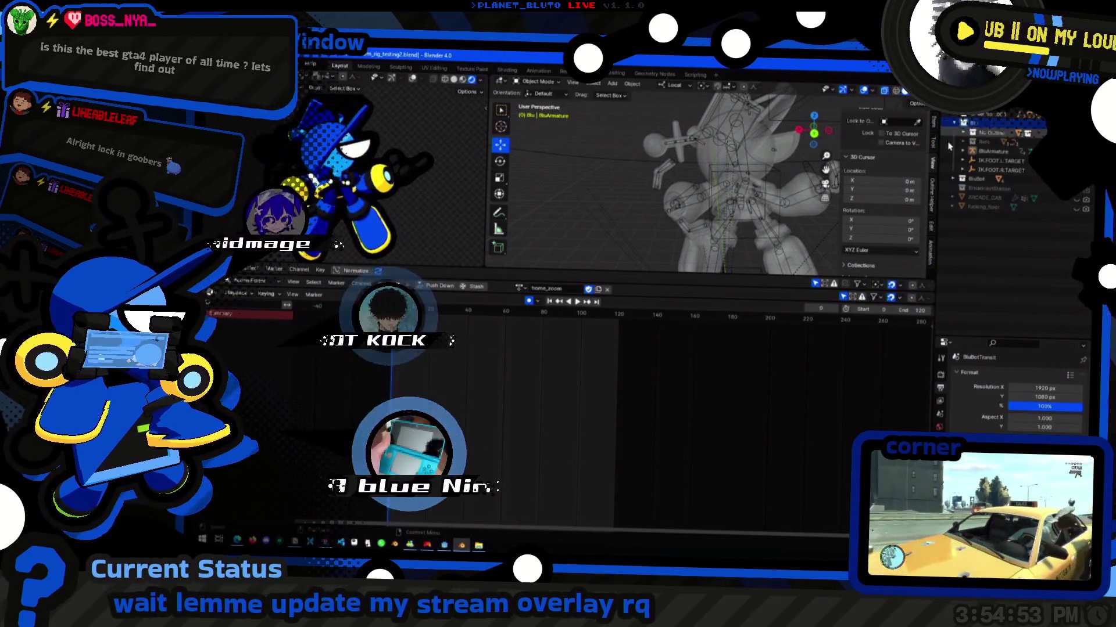
{"action": "left_click", "coordinate": [954, 178]}
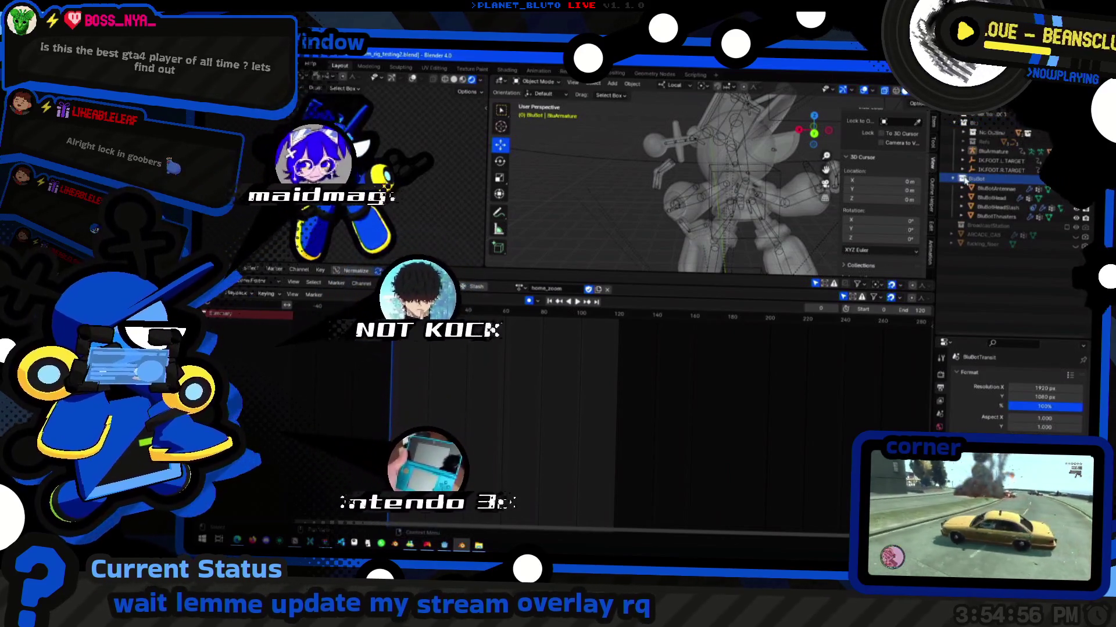
{"action": "left_click", "coordinate": [963, 179]}
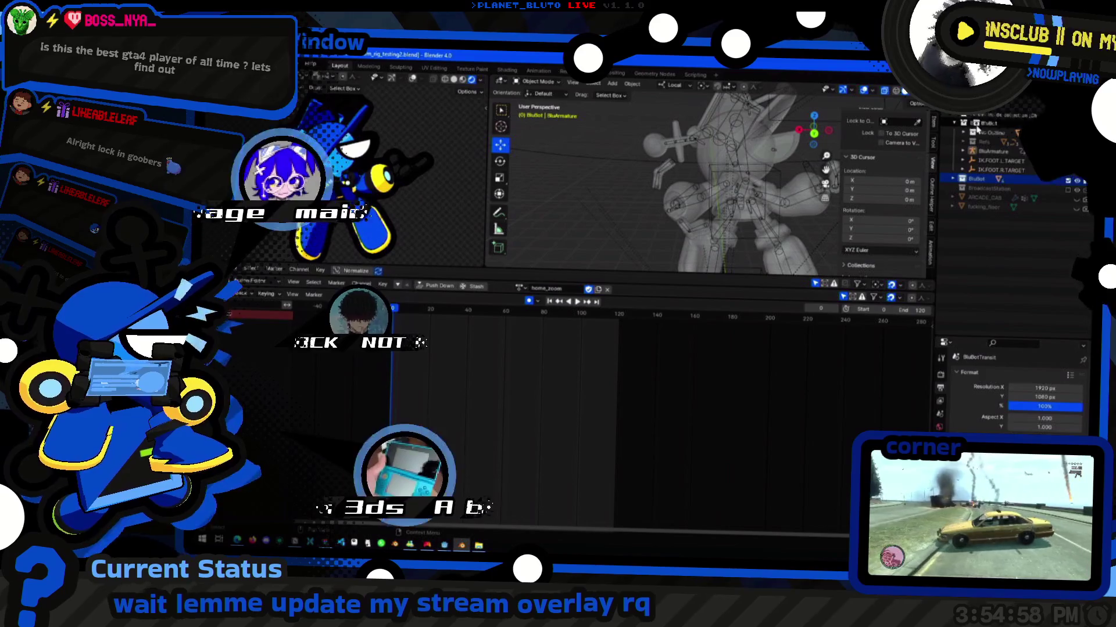
{"action": "scroll", "coordinate": [978, 129], "scroll_direction": "down", "scroll_amount": 3}
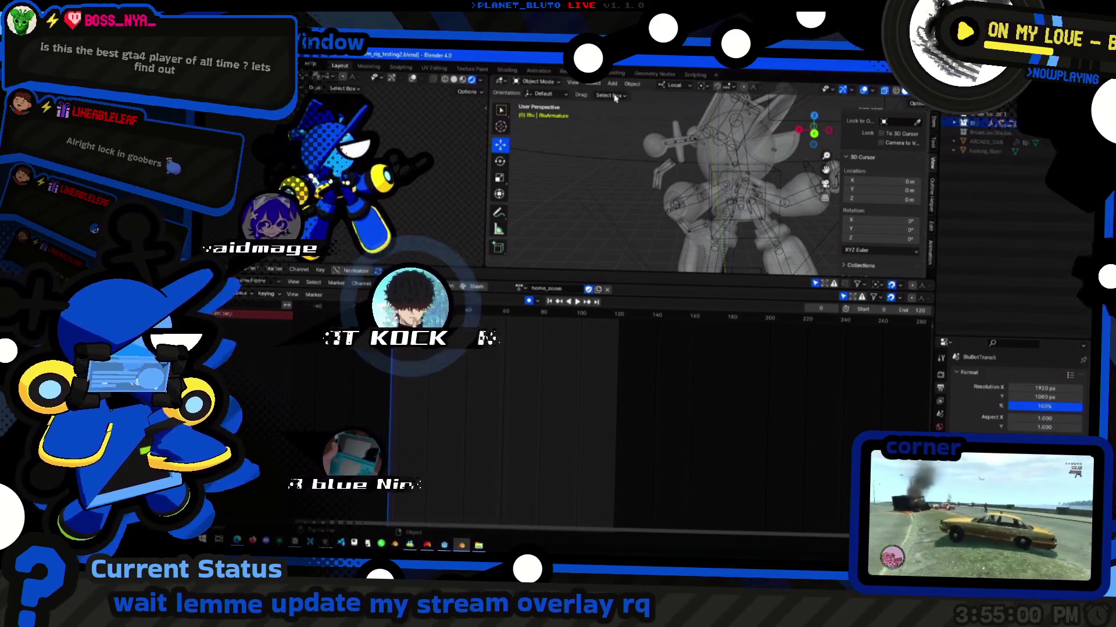
Export glTF 2.0 over stream_rig_test.glb with the Include options shown, then switch to Godot
{"action": "left_click", "coordinate": [233, 61]}
{"action": "mouse_move", "coordinate": [273, 204]}
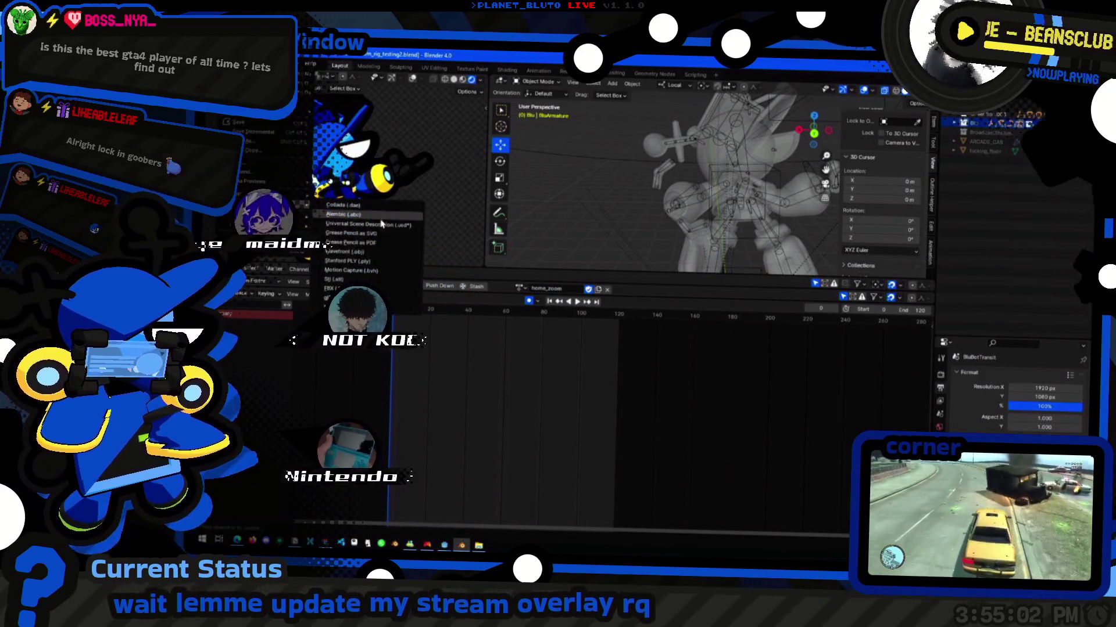
{"action": "left_click", "coordinate": [335, 297]}
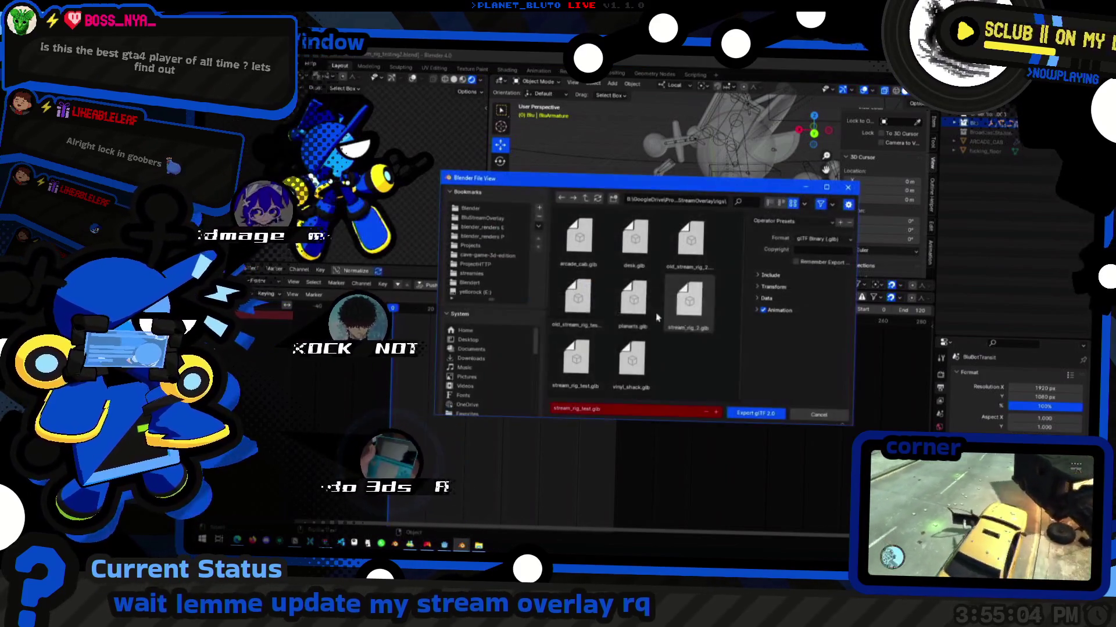
{"action": "left_click", "coordinate": [569, 371]}
{"action": "left_click", "coordinate": [773, 276]}
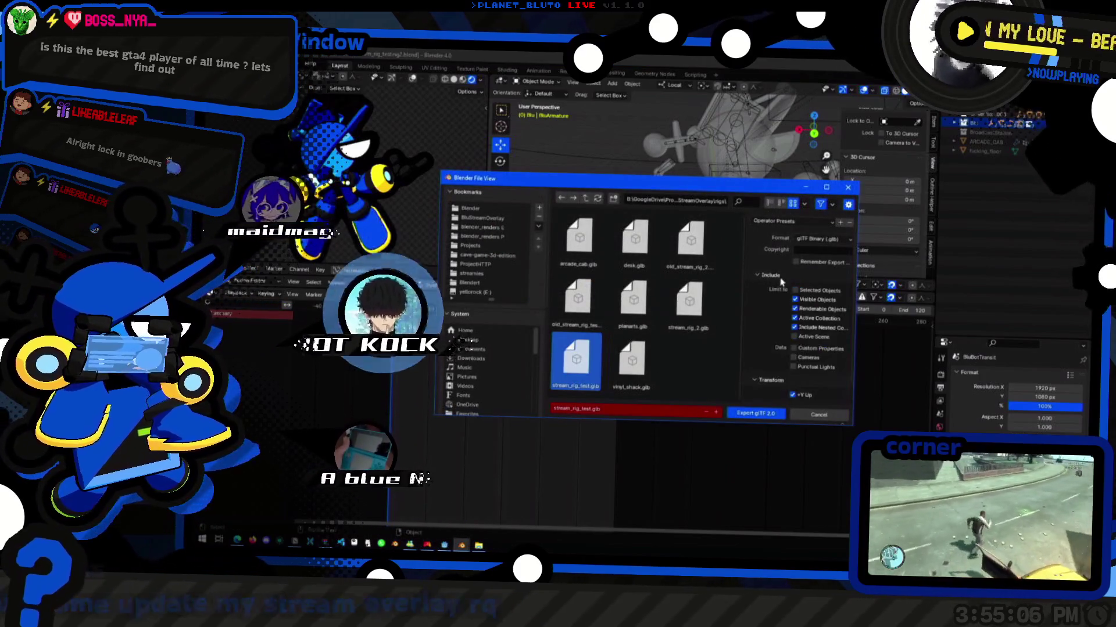
{"action": "double_click", "coordinate": [575, 360]}
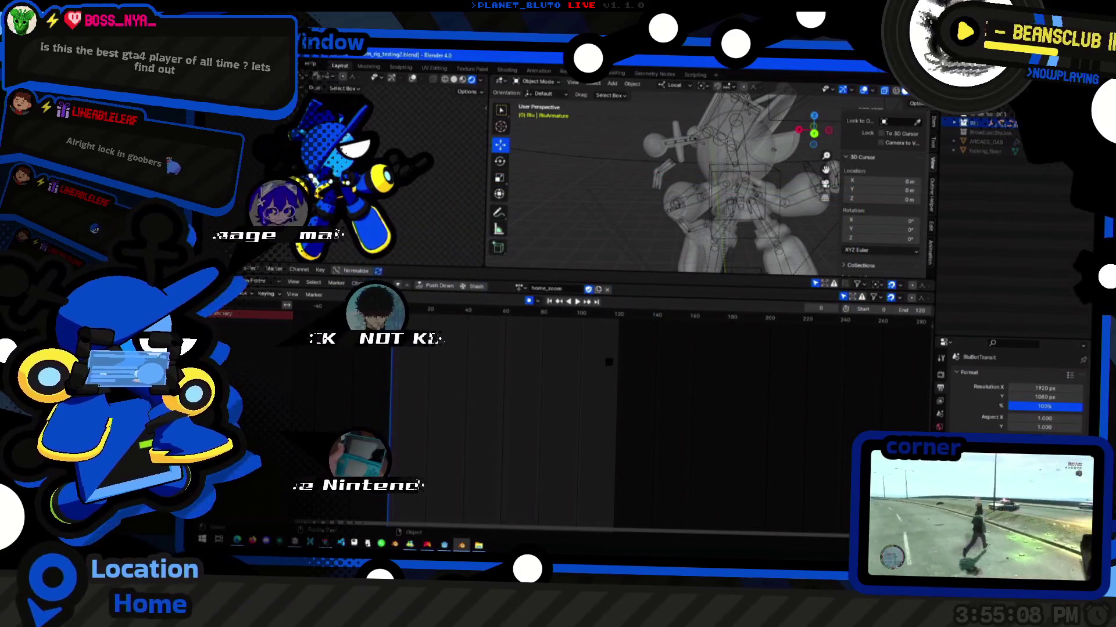
{"action": "key", "text": "alt+Tab"}
{"action": "key", "text": "alt+Tab"}
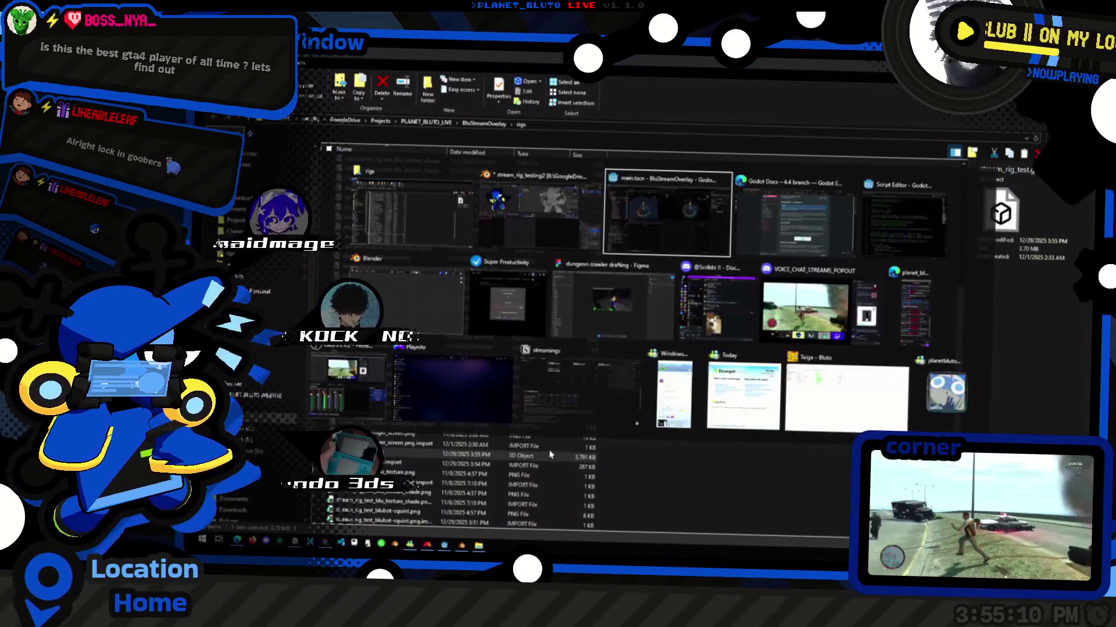
Close the earlier import window and open Advanced Import Settings for stream_rig_test.glb
{"action": "left_click", "coordinate": [764, 501]}
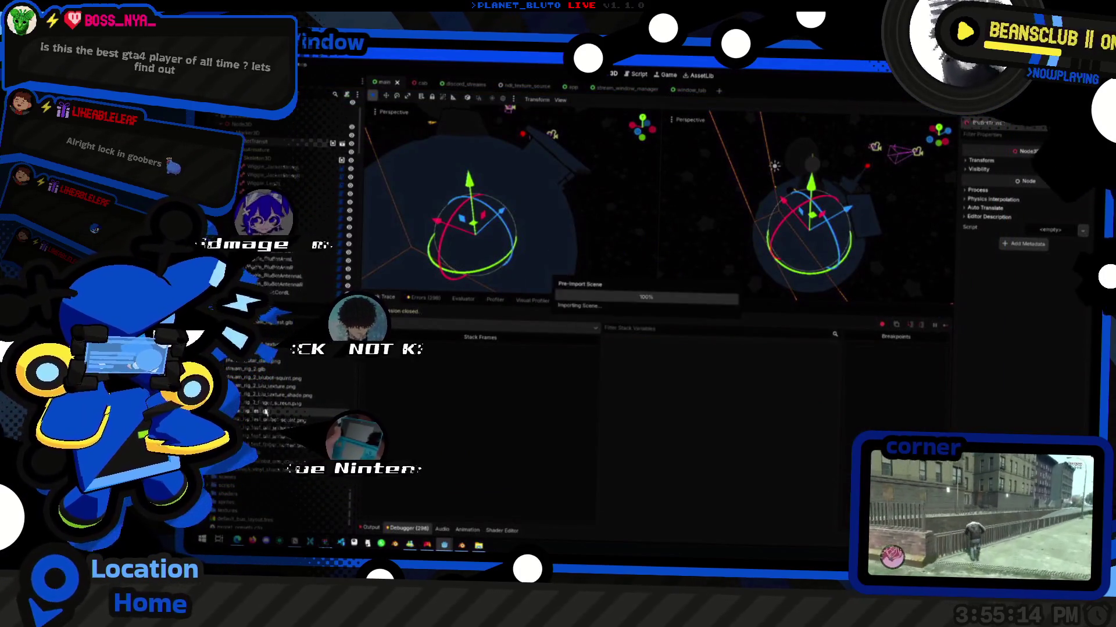
{"action": "double_click", "coordinate": [254, 412]}
{"action": "scroll", "coordinate": [355, 273], "scroll_direction": "down", "scroll_amount": 5}
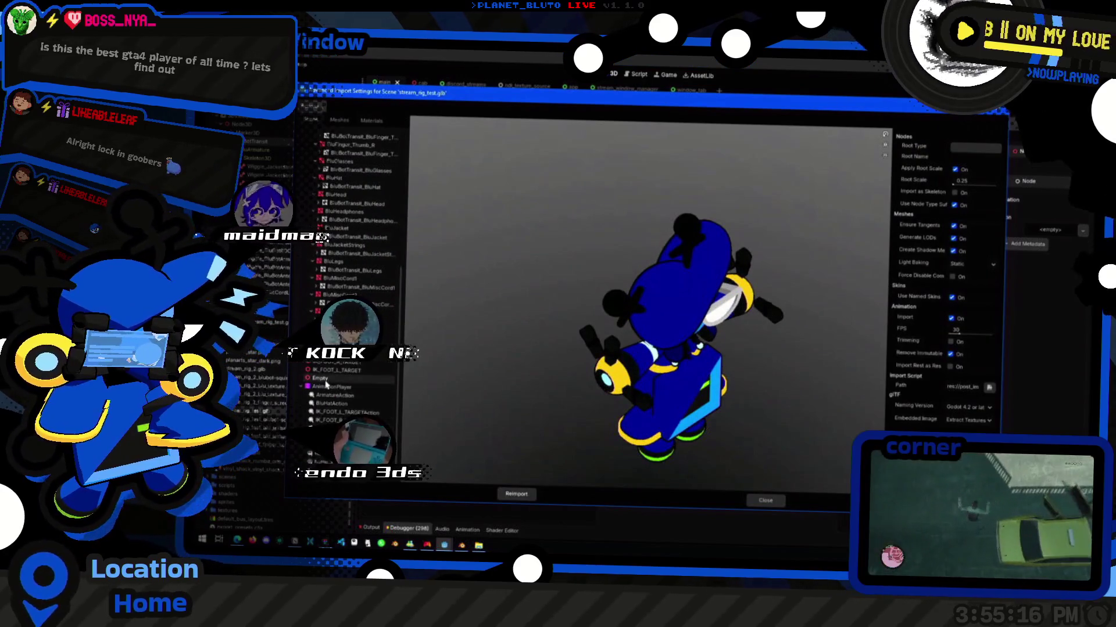
Set a rig animation's Loop Mode to Linear, enable Save to File, and reimport
{"action": "left_click", "coordinate": [333, 462]}
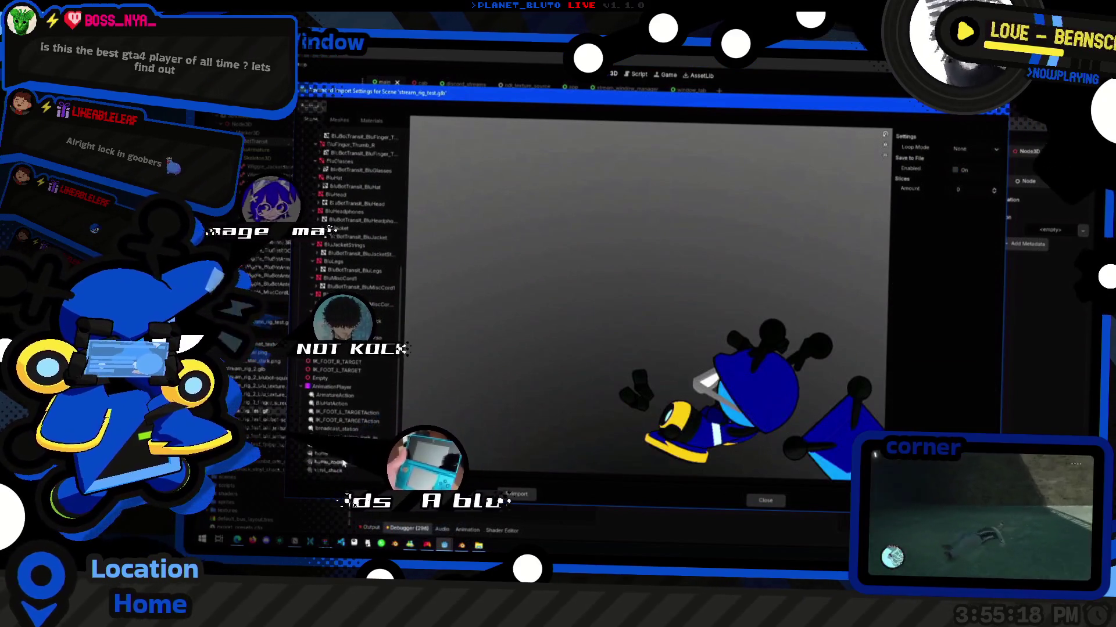
{"action": "left_click", "coordinate": [329, 470]}
{"action": "left_click", "coordinate": [976, 148]}
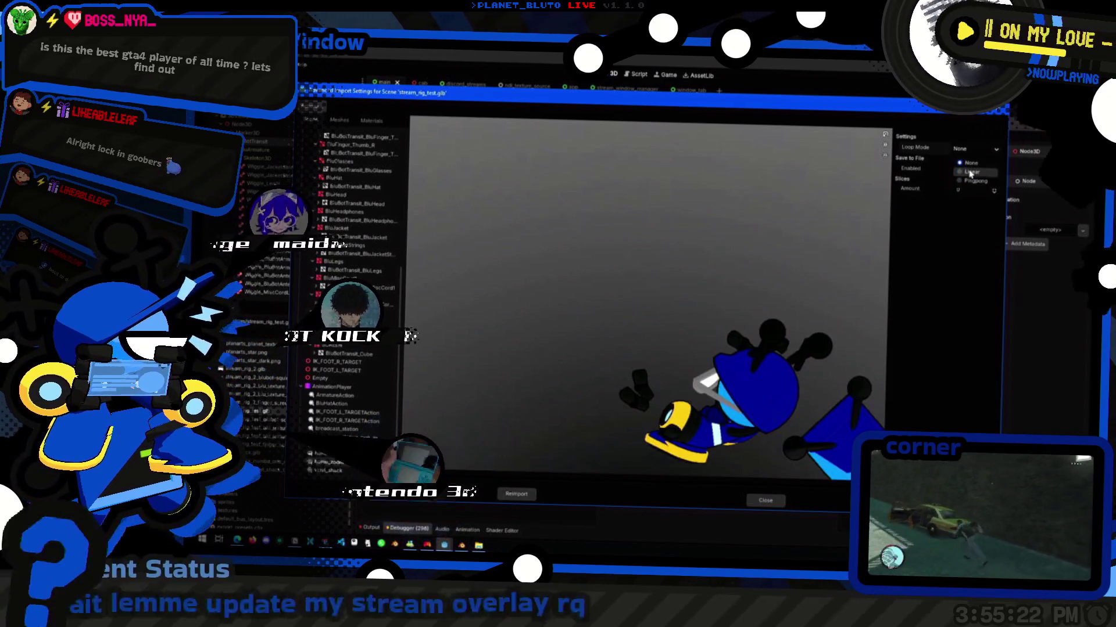
{"action": "left_click", "coordinate": [955, 169]}
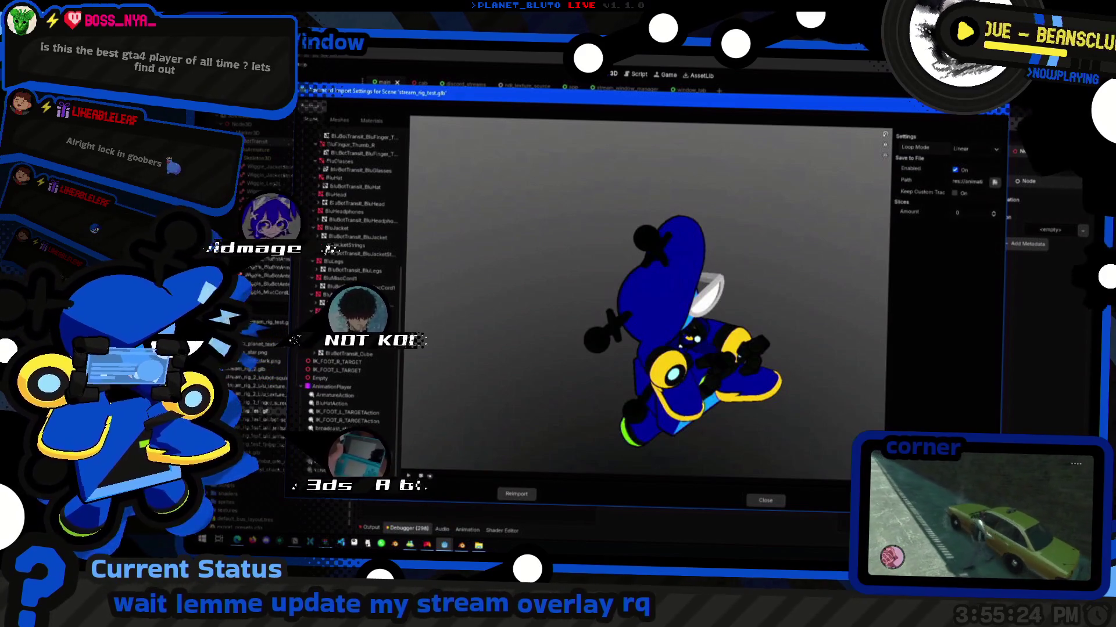
{"action": "left_click", "coordinate": [516, 494]}
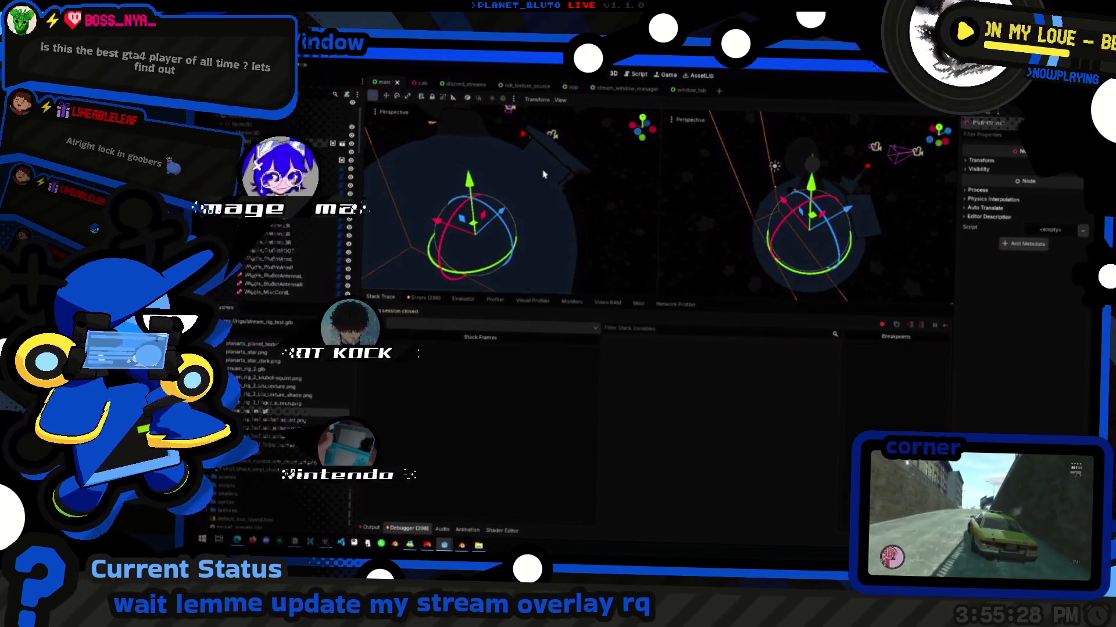
Switch to the 2D view of the overlay scene and save it
{"action": "left_click", "coordinate": [596, 73]}
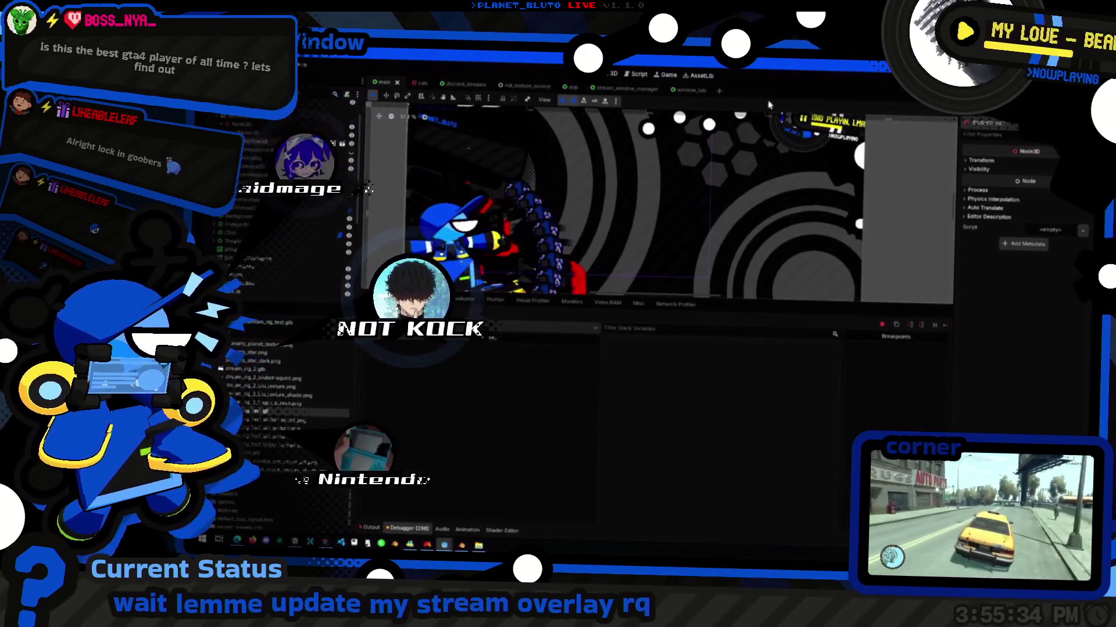
{"action": "key", "text": "ctrl+s"}
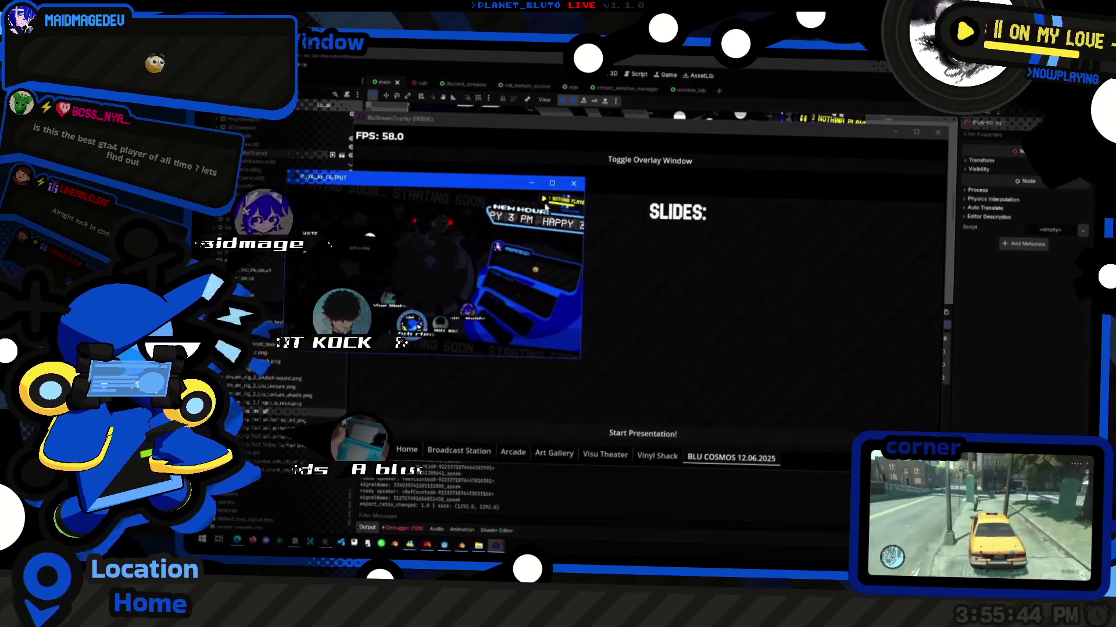
Try the overlay's radial scene menu, rearrange the overlay windows, and bring the Godot editor forward
{"action": "left_click", "coordinate": [545, 207]}
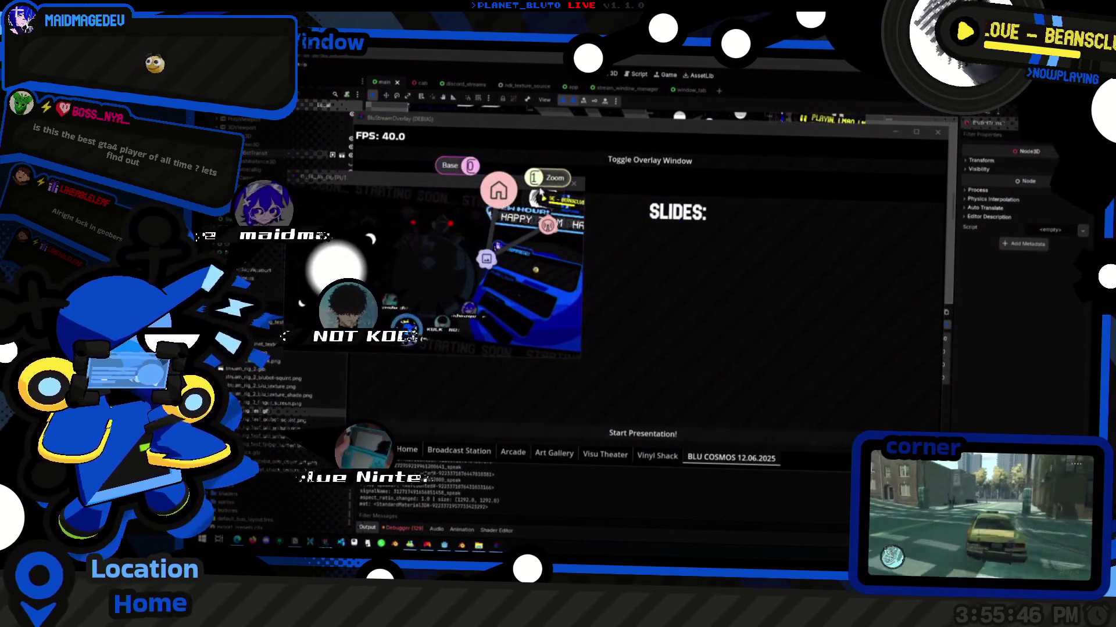
{"action": "left_click", "coordinate": [500, 195]}
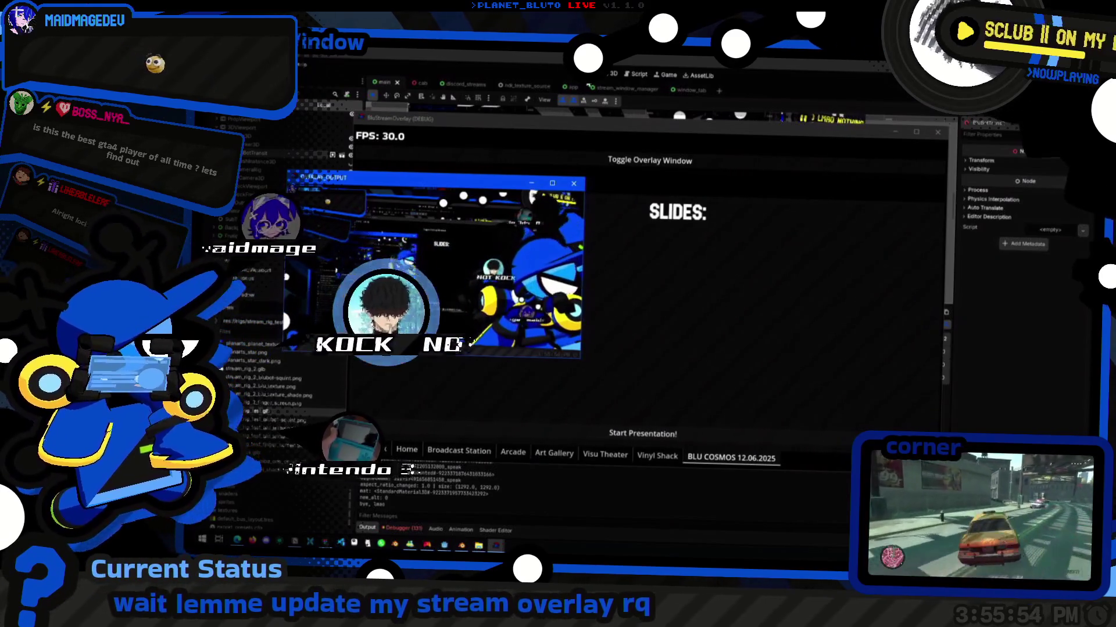
{"action": "mouse_move", "coordinate": [470, 128]}
{"action": "left_mouse_down"}
{"action": "mouse_move", "coordinate": [577, 153]}
{"action": "mouse_move", "coordinate": [528, 180]}
{"action": "left_mouse_up"}
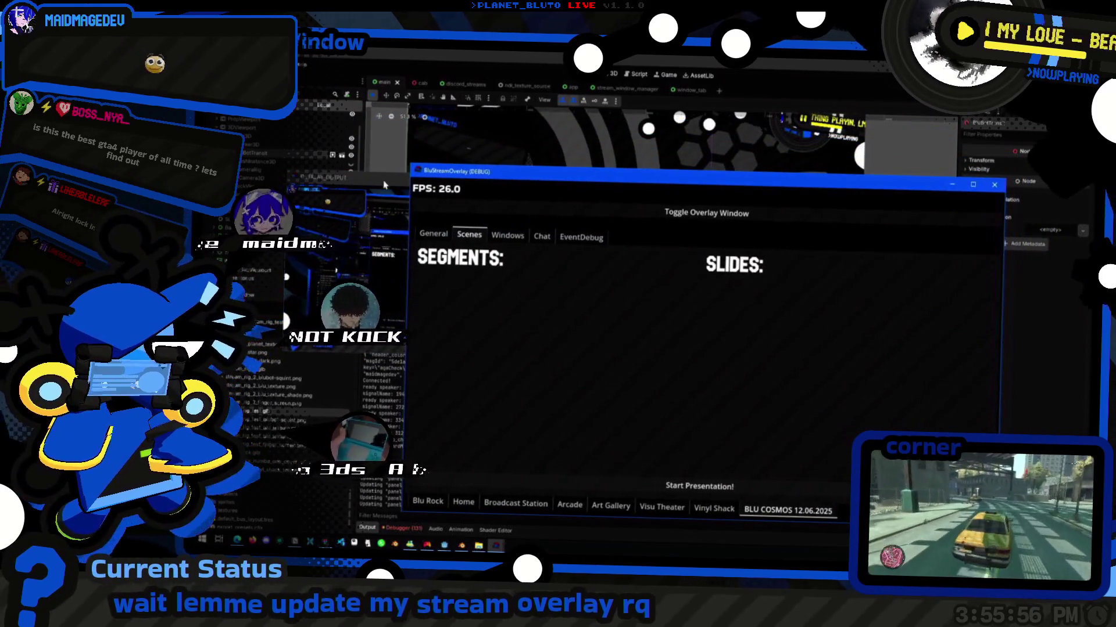
{"action": "left_click_drag", "start_coordinate": [384, 184], "coordinate": [419, 228]}
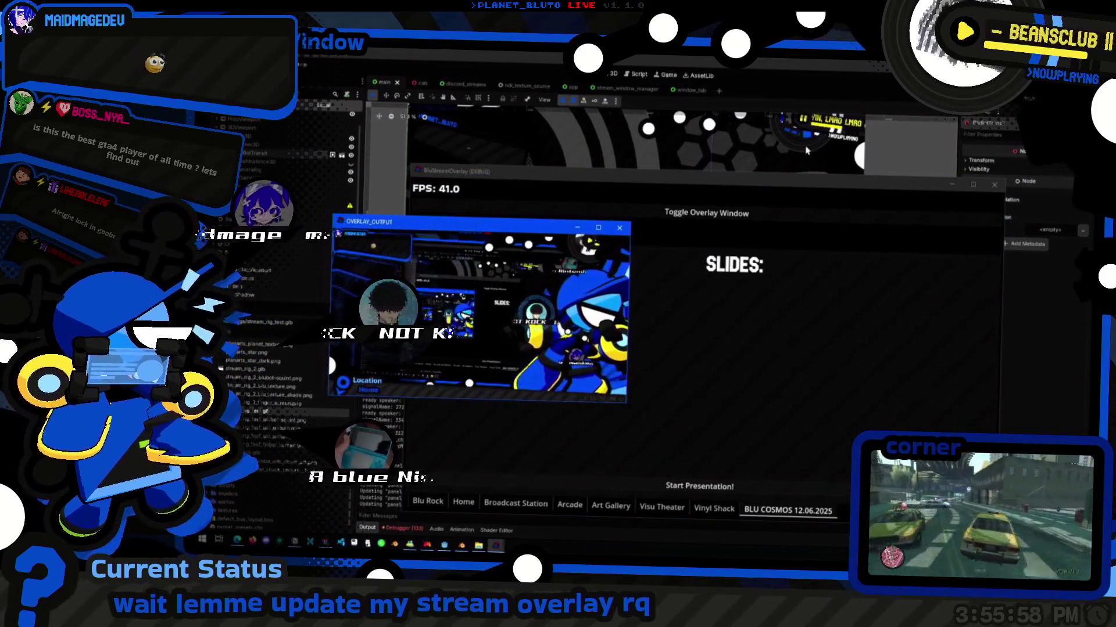
{"action": "left_click", "coordinate": [806, 150]}
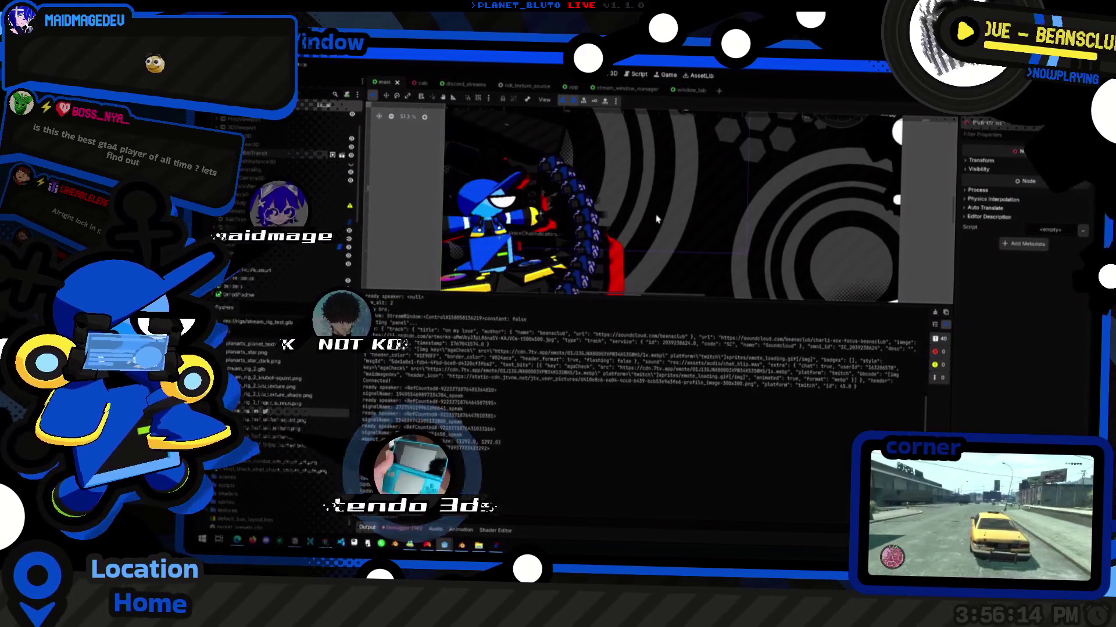
Zoom the 2D viewport and enlarge it by dragging the Output log splitter down
{"action": "scroll", "coordinate": [654, 260], "scroll_direction": "down", "scroll_amount": 2}
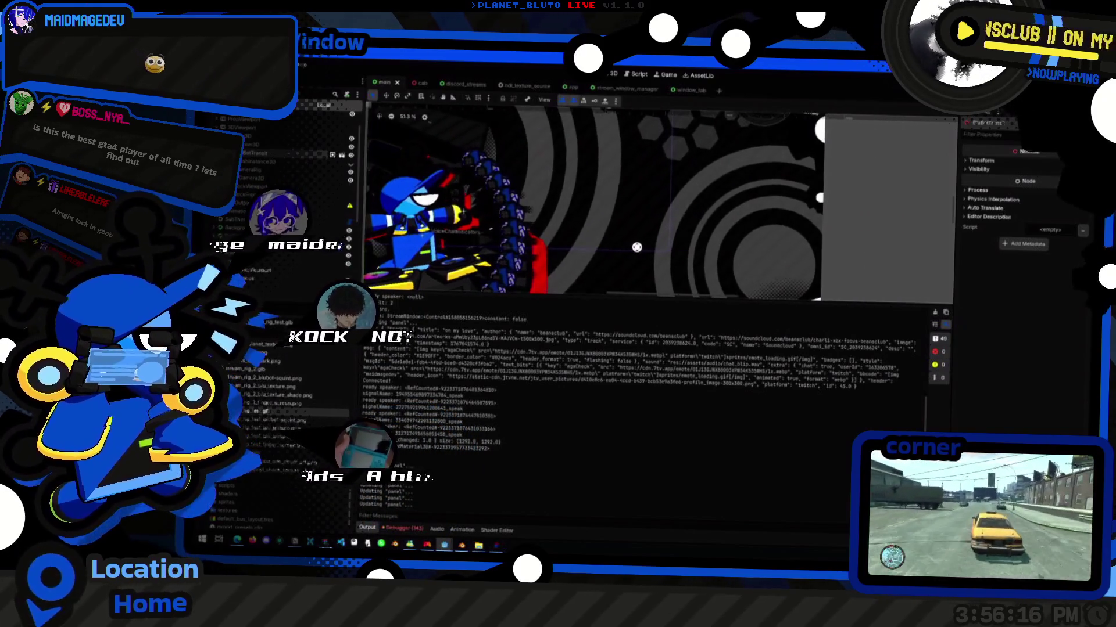
{"action": "scroll", "coordinate": [619, 305], "scroll_direction": "down", "scroll_amount": 2}
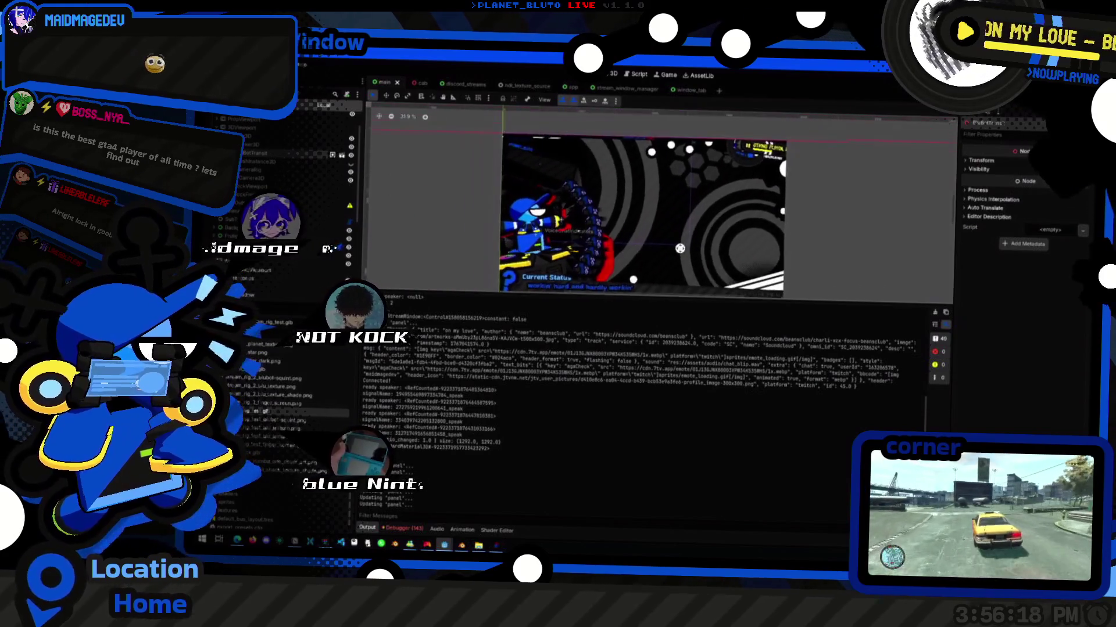
{"action": "left_click_drag", "start_coordinate": [639, 297], "coordinate": [631, 346]}
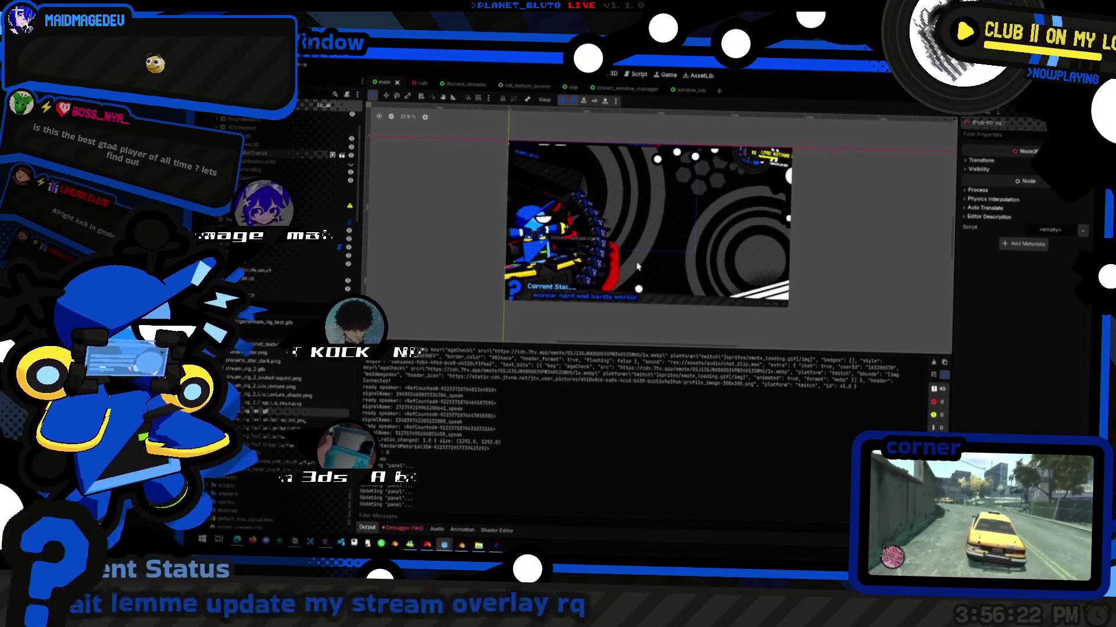
{"action": "scroll", "coordinate": [598, 267], "scroll_direction": "up", "scroll_amount": 2}
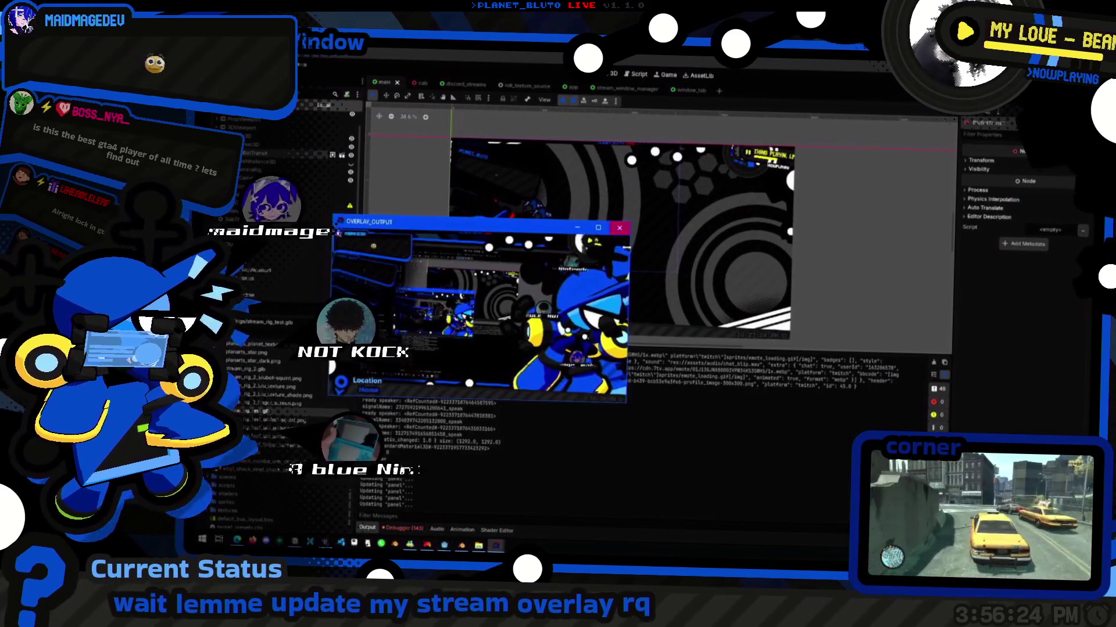
{"action": "left_click", "coordinate": [401, 218]}
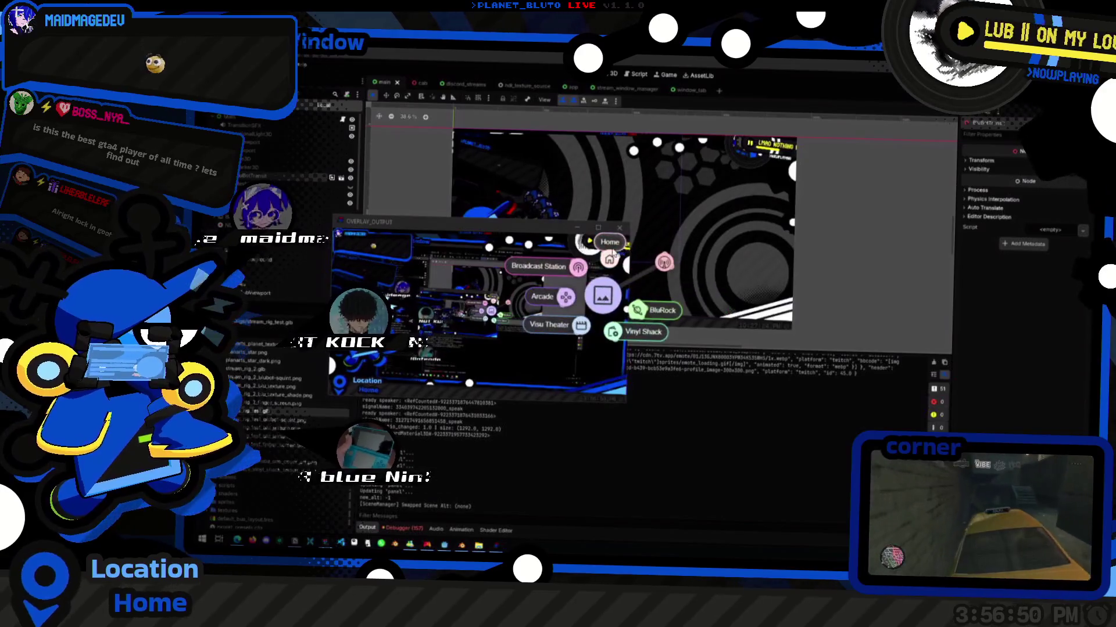
Switch the overlay to its zoomed scene and pick scenes from its radial action menu
{"action": "left_click", "coordinate": [644, 250]}
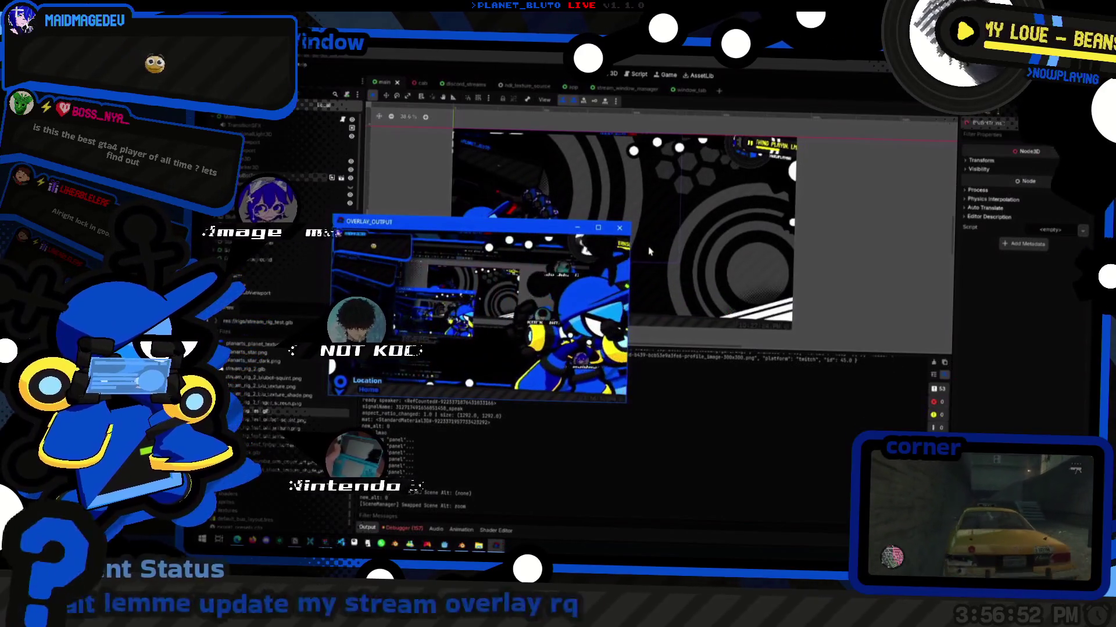
{"action": "mouse_move", "coordinate": [430, 233]}
{"action": "left_mouse_down"}
{"action": "mouse_move", "coordinate": [459, 233]}
{"action": "mouse_move", "coordinate": [536, 314]}
{"action": "left_mouse_up"}
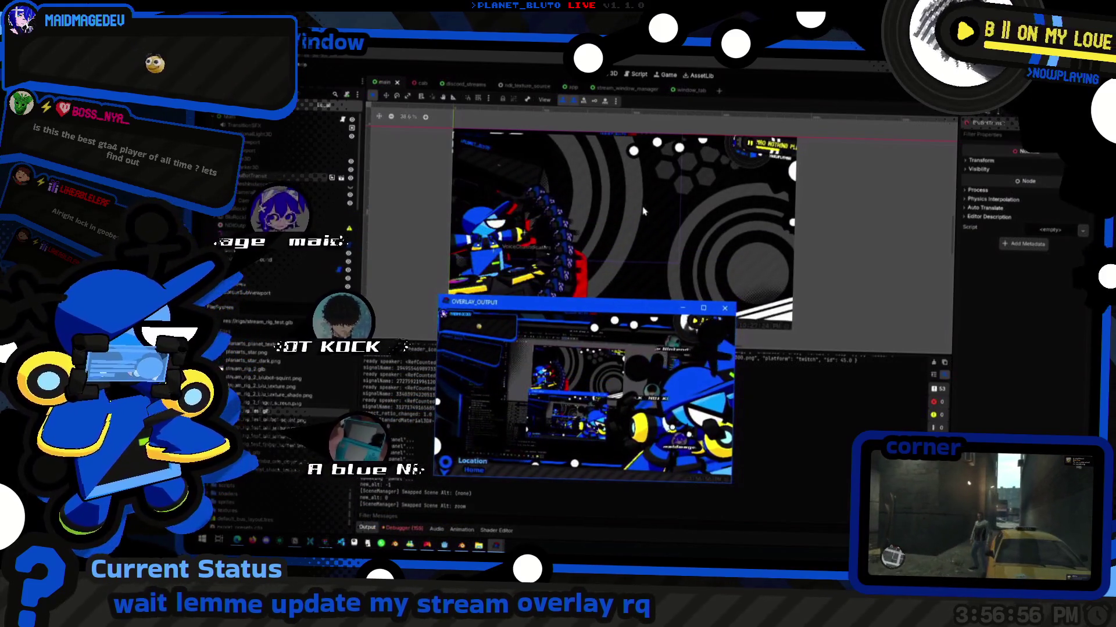
{"action": "right_click", "coordinate": [562, 160]}
{"action": "left_click", "coordinate": [502, 176]}
{"action": "left_click", "coordinate": [465, 143]}
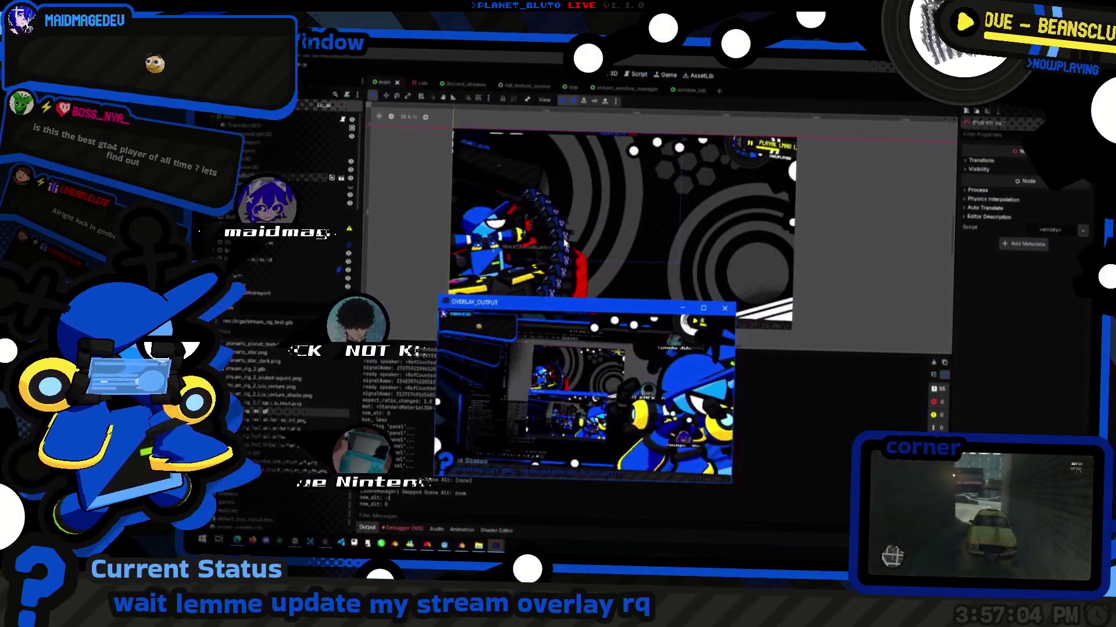
Reopen the overlay's radial menu and choose option 1, repositioning the output window
{"action": "left_click_drag", "start_coordinate": [621, 305], "coordinate": [624, 250]}
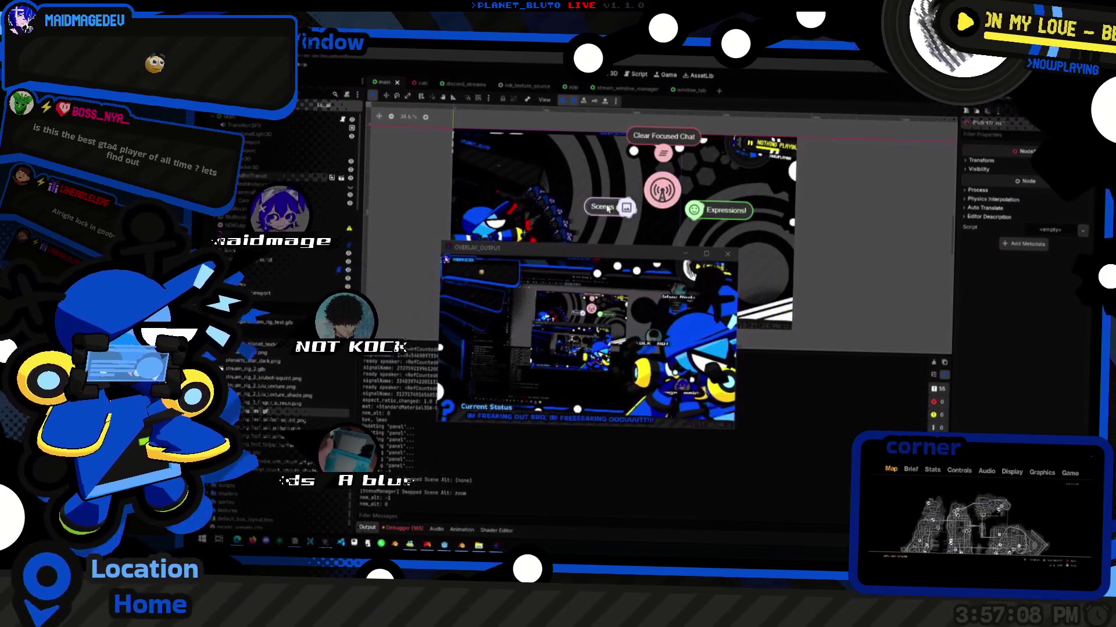
{"action": "left_click", "coordinate": [608, 208]}
{"action": "left_click", "coordinate": [586, 175]}
{"action": "right_click", "coordinate": [586, 177]}
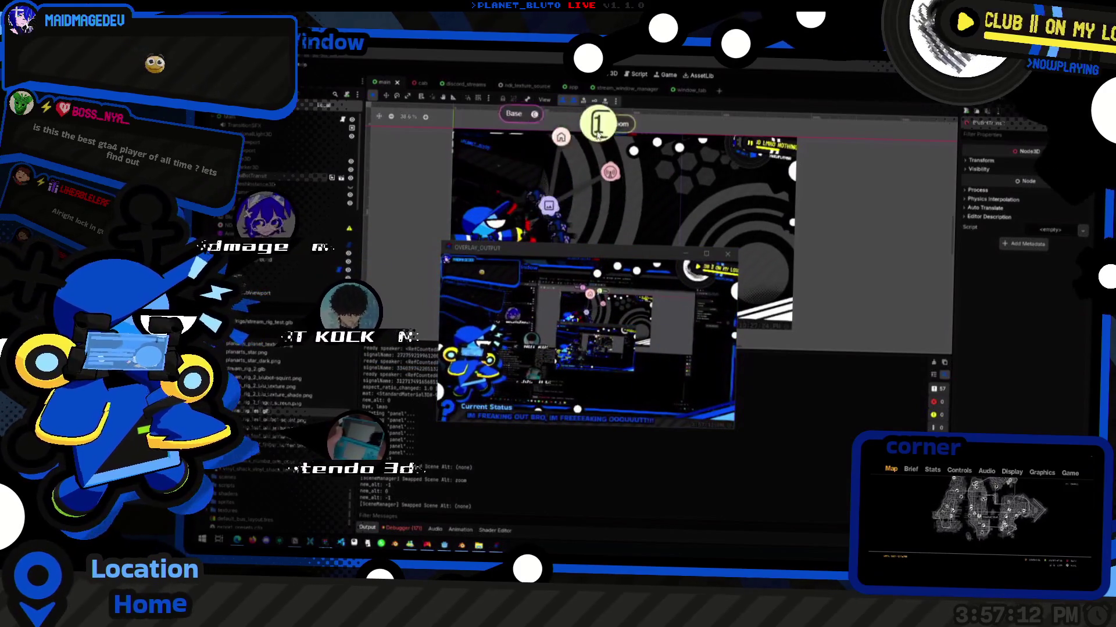
{"action": "left_click", "coordinate": [598, 134]}
{"action": "mouse_move", "coordinate": [655, 250]}
{"action": "left_mouse_down"}
{"action": "mouse_move", "coordinate": [588, 247]}
{"action": "mouse_move", "coordinate": [559, 290]}
{"action": "left_mouse_up"}
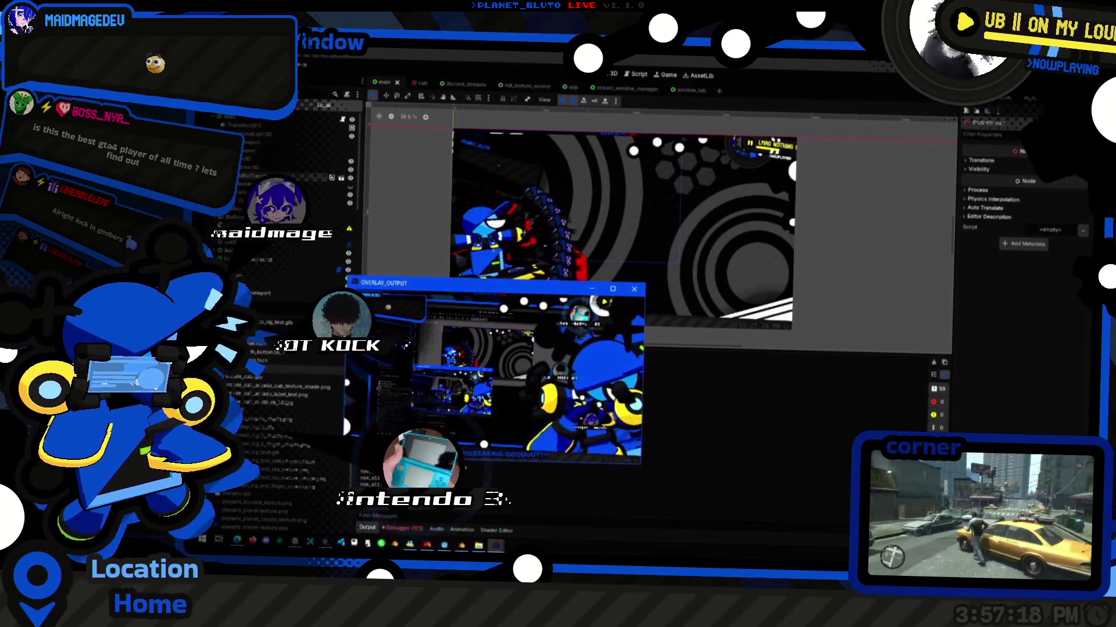
Toggle between the editor and overlay output, then open Project Settings
{"action": "key", "text": "alt+Tab"}
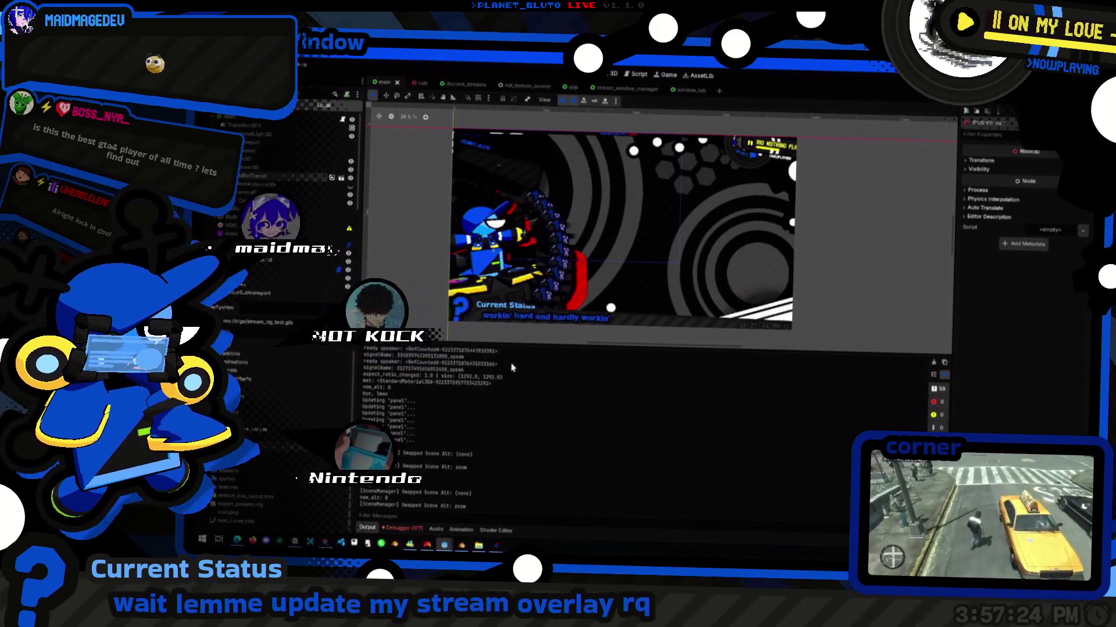
{"action": "key", "text": "alt+Tab"}
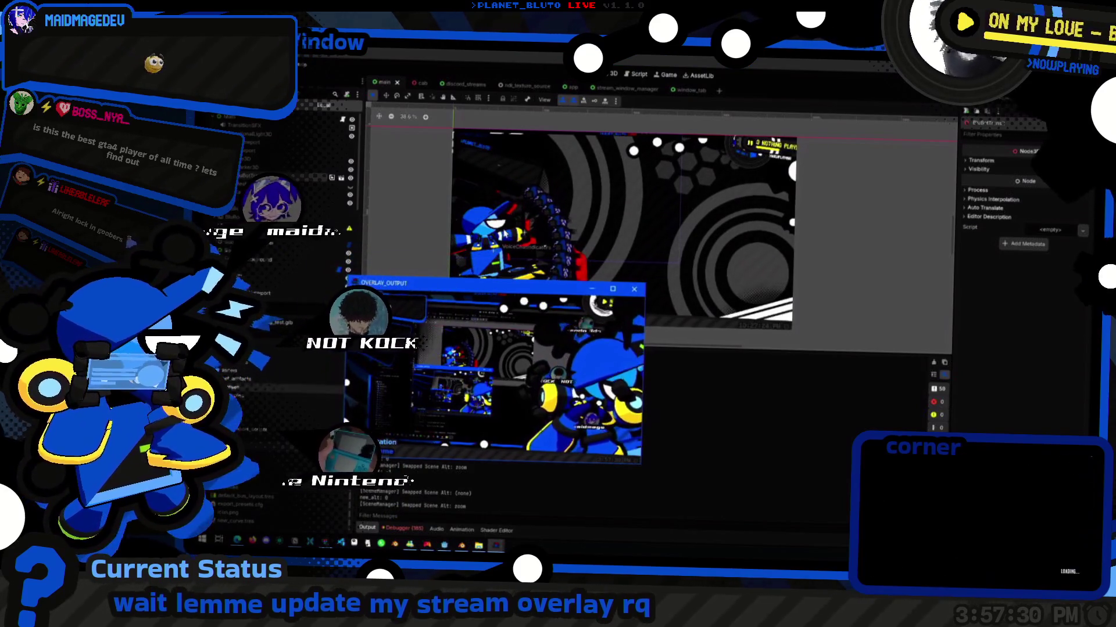
{"action": "left_click", "coordinate": [634, 289]}
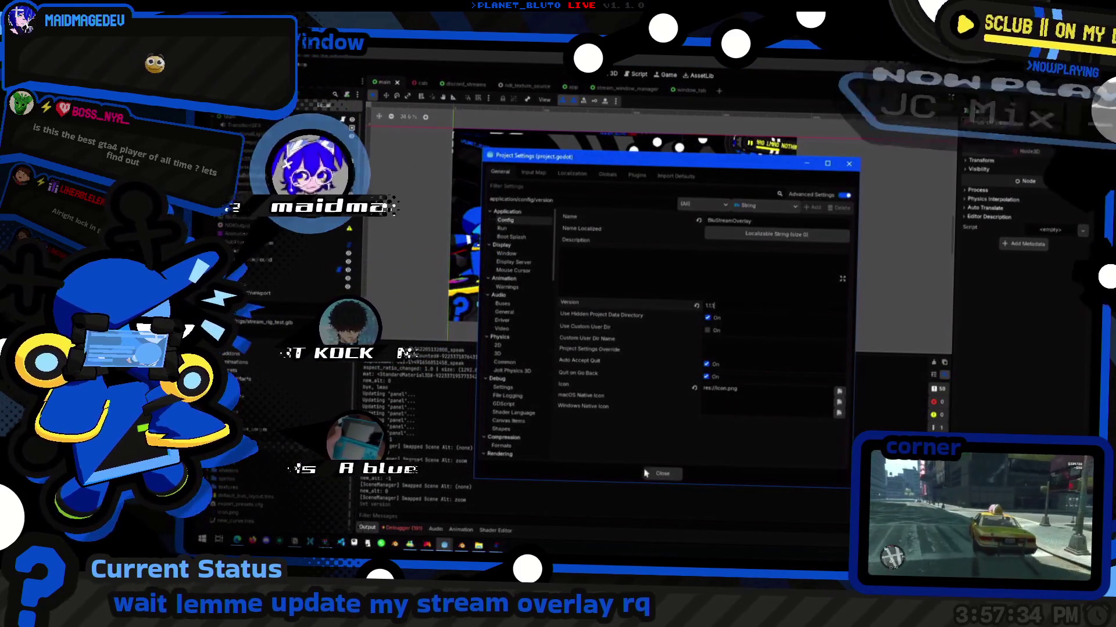
Close Project Settings with version 1.1.1, then open and dismiss a Project menu dialog
{"action": "left_click", "coordinate": [668, 474]}
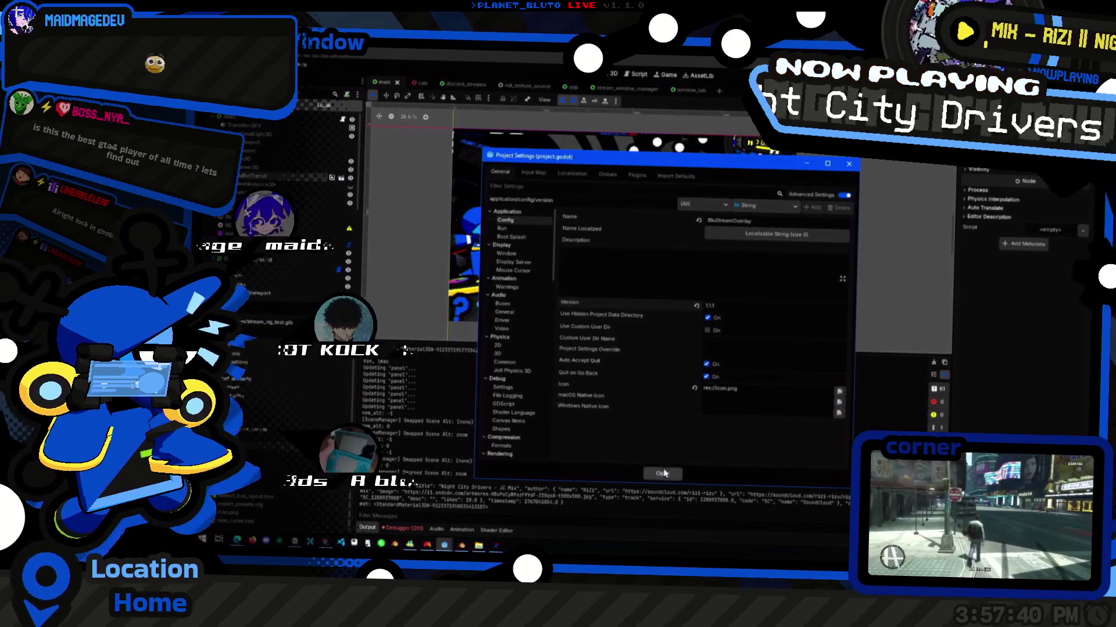
{"action": "key", "text": "Escape"}
{"action": "left_click", "coordinate": [250, 74]}
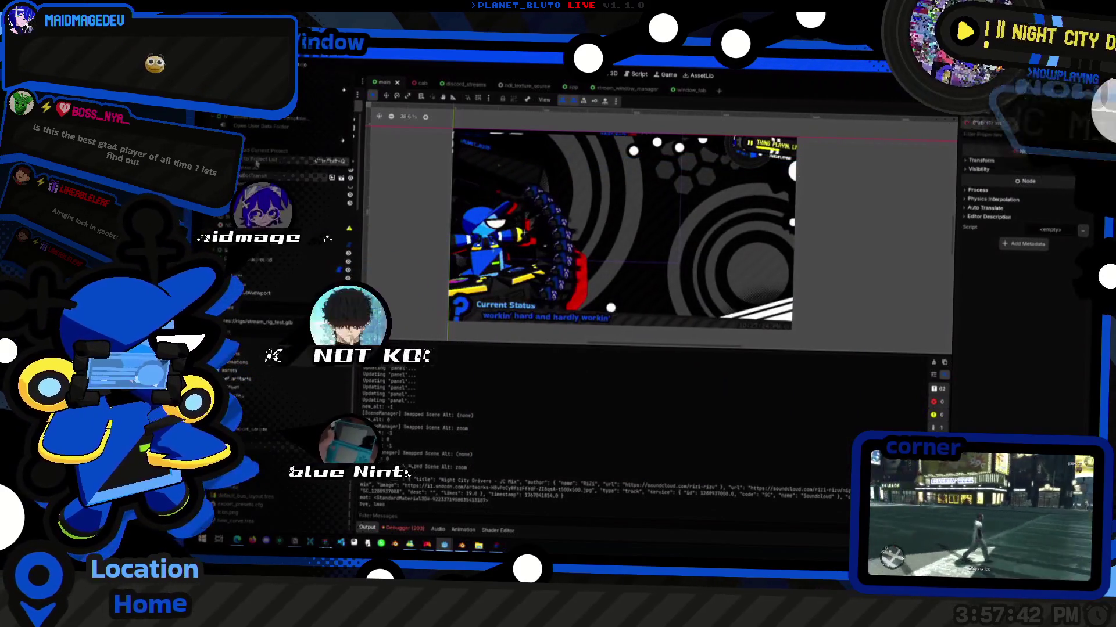
{"action": "left_click", "coordinate": [264, 126]}
{"action": "key", "text": "Escape"}
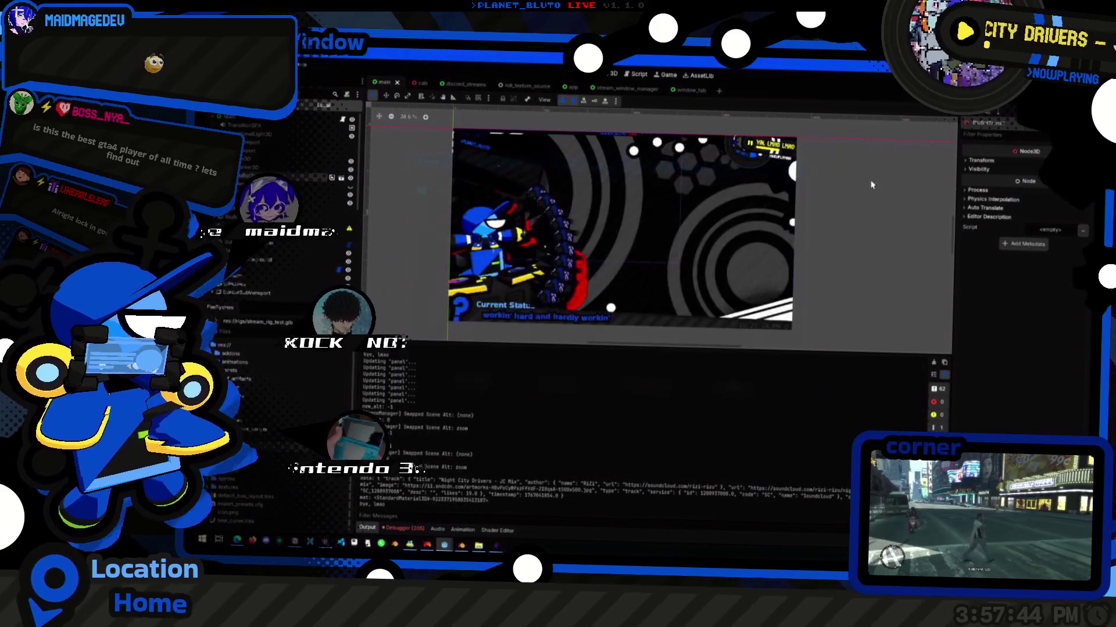
{"action": "left_click", "coordinate": [301, 68]}
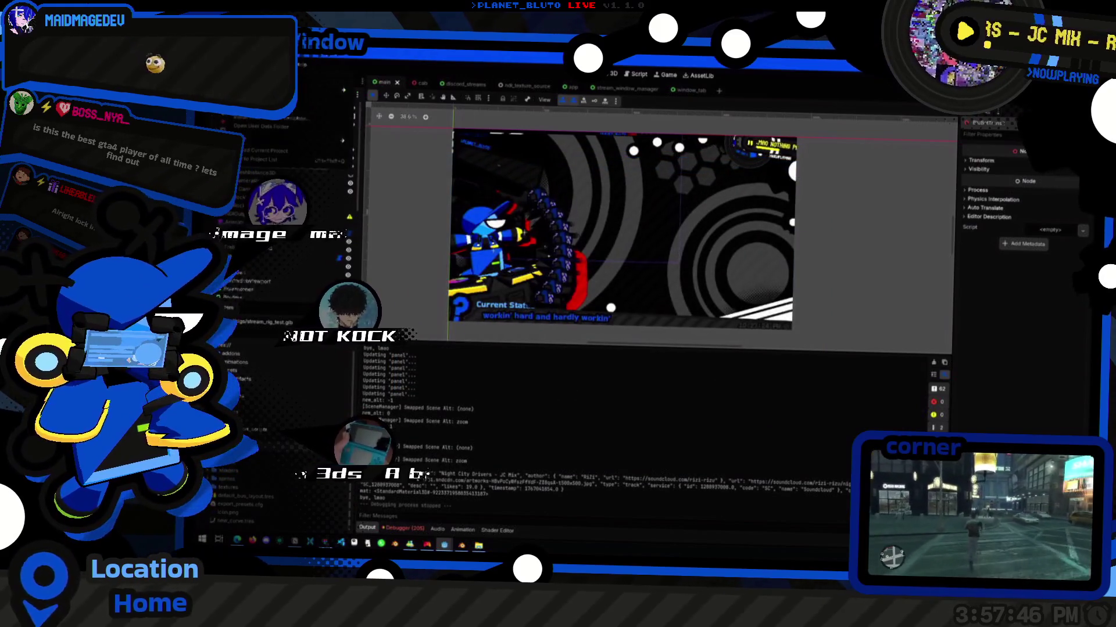
Export the Windows Desktop build as planet_bluto_live_overlay.exe into a new export/1.1.1 folder
{"action": "left_click", "coordinate": [326, 116]}
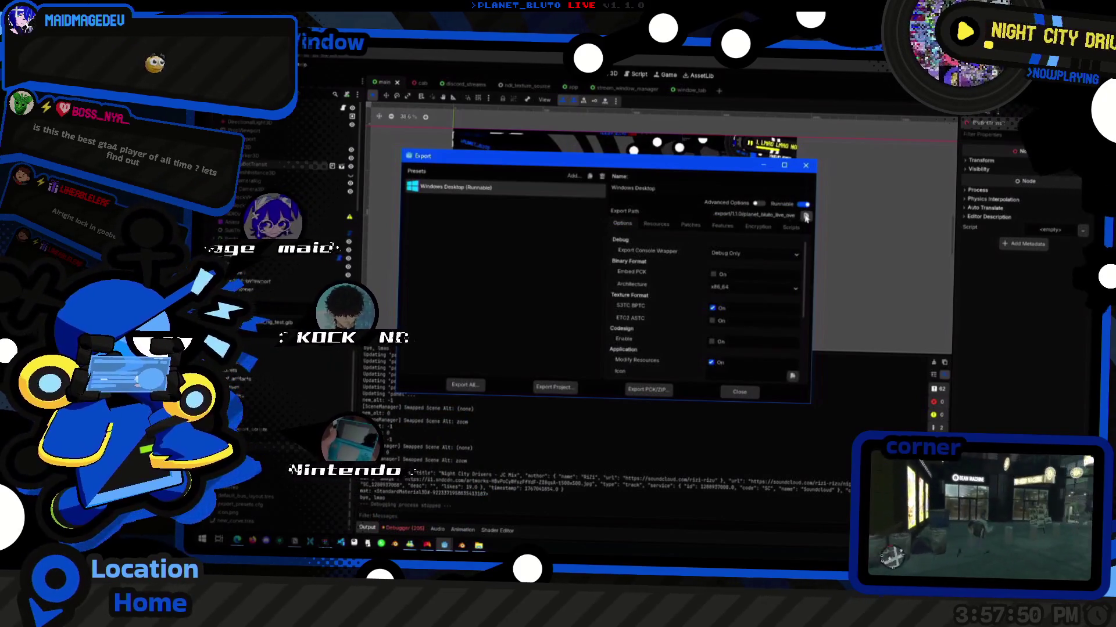
{"action": "left_click", "coordinate": [806, 217]}
{"action": "left_click", "coordinate": [479, 182]}
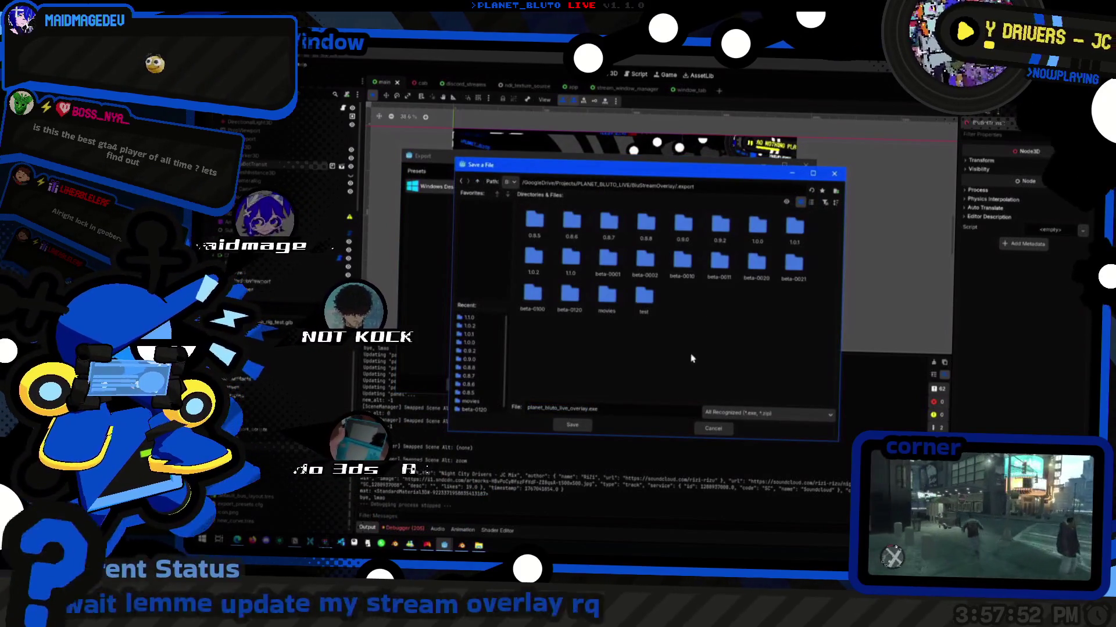
{"action": "right_click", "coordinate": [734, 348]}
{"action": "left_click", "coordinate": [767, 373]}
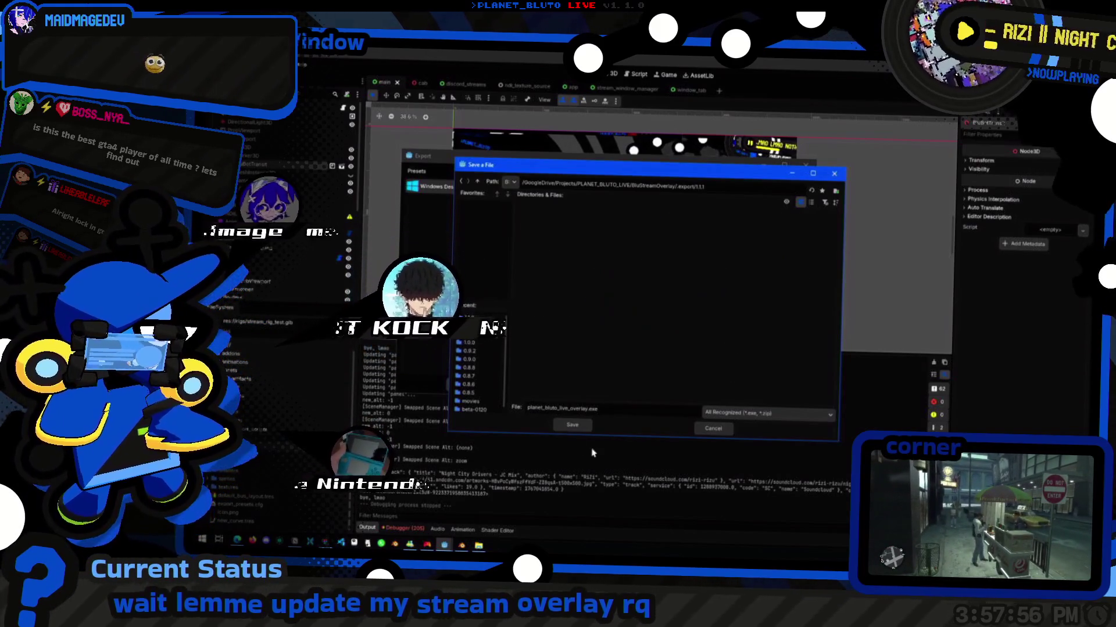
{"action": "key", "text": "Return"}
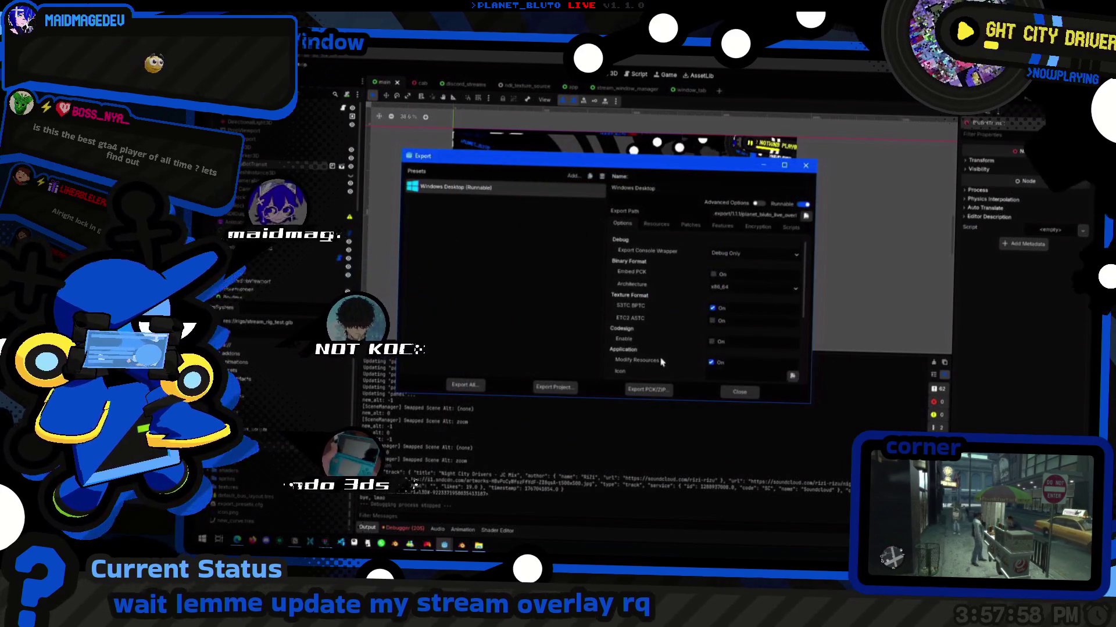
{"action": "left_click", "coordinate": [554, 387]}
{"action": "left_click", "coordinate": [585, 426]}
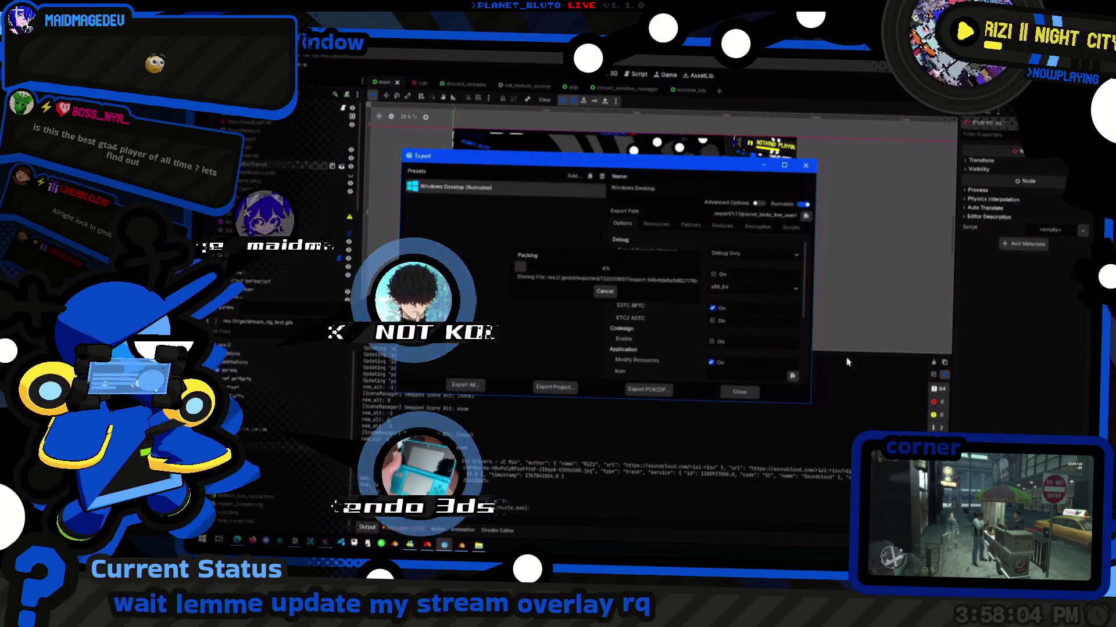
Return to the editor and switch the overlay to the Broadcast Station scene
{"action": "key", "text": "alt+Tab"}
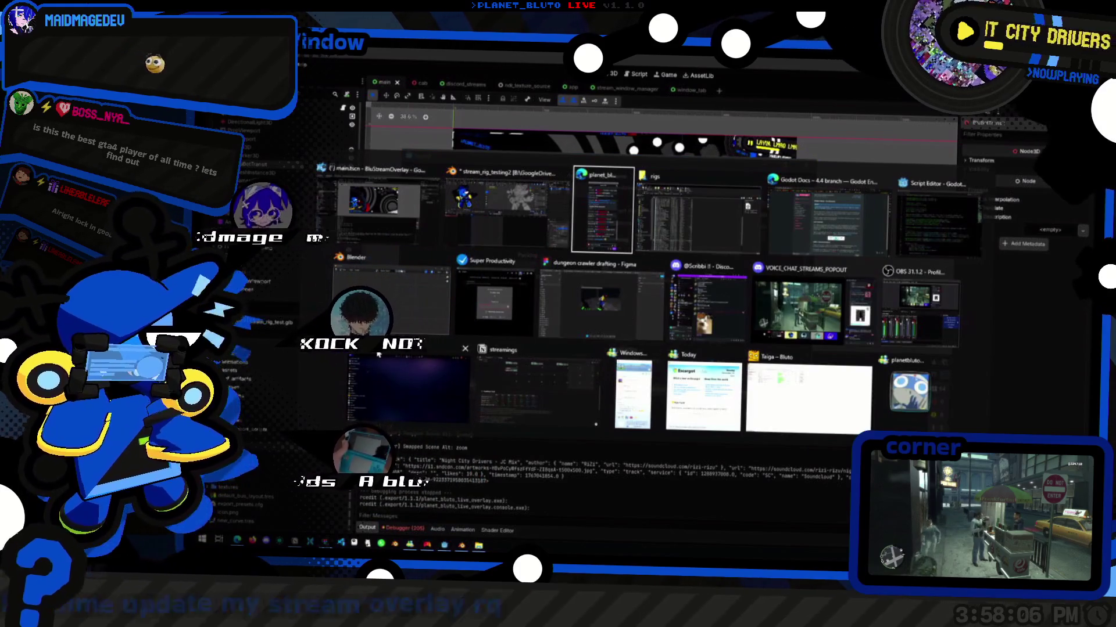
{"action": "left_click", "coordinate": [416, 207]}
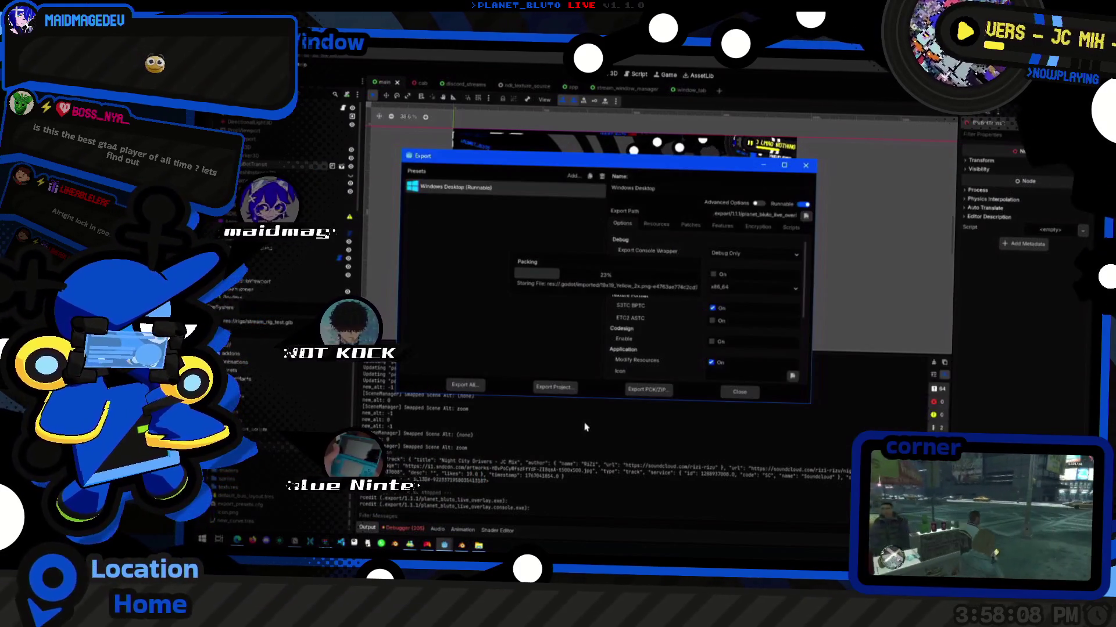
{"action": "key", "text": "ctrl+space"}
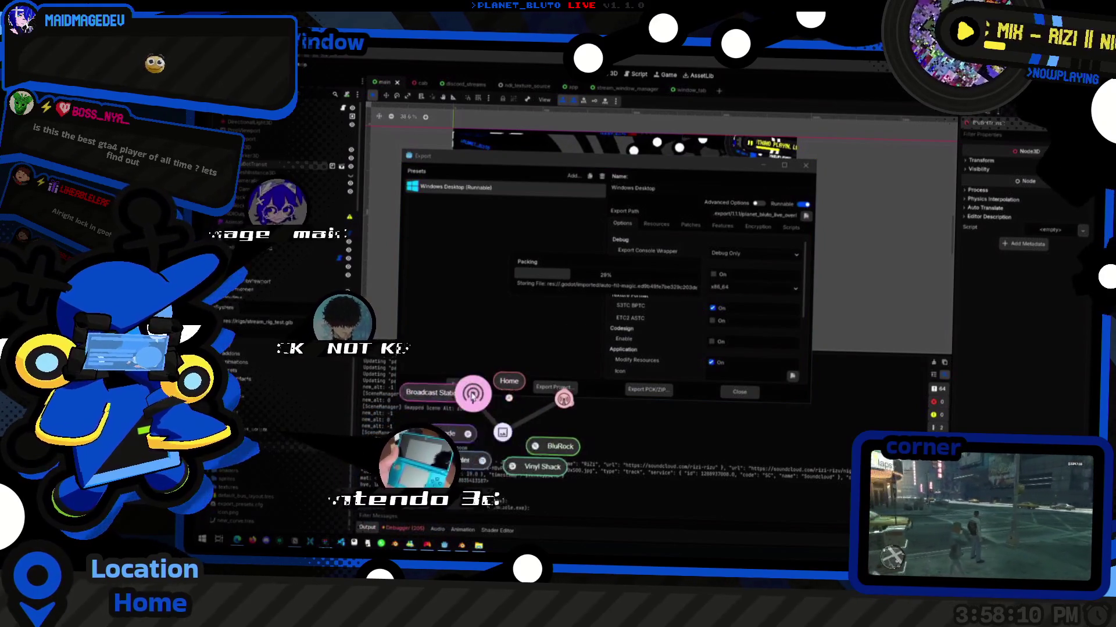
{"action": "left_click", "coordinate": [473, 395]}
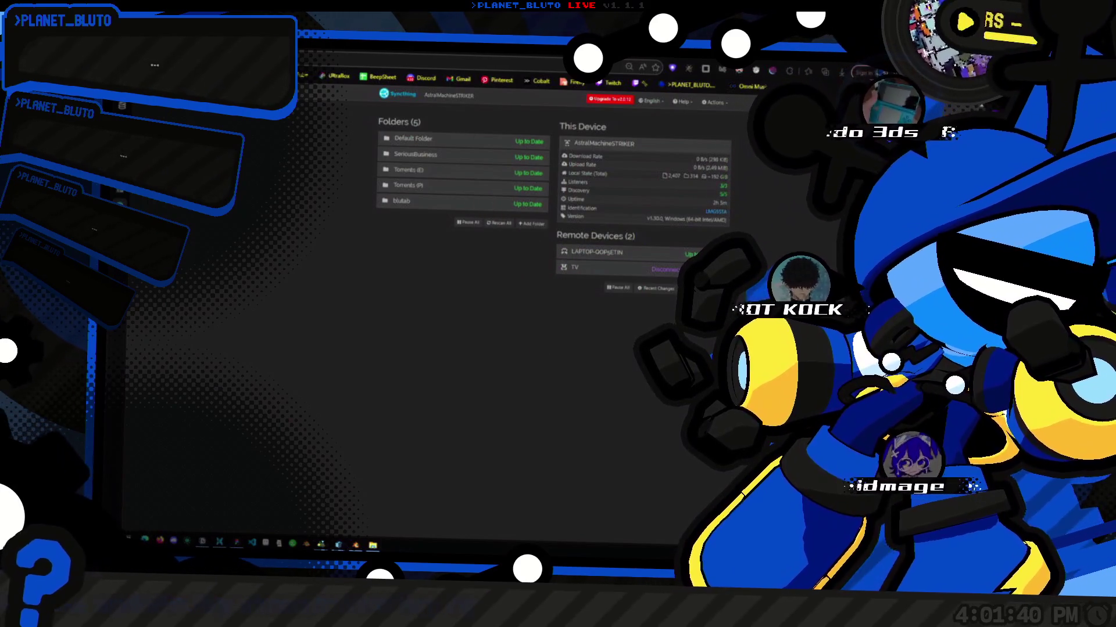
Switch to Blender, save the BluBot rig file, then head back toward the overlay build folder
{"action": "key", "text": "alt+Tab"}
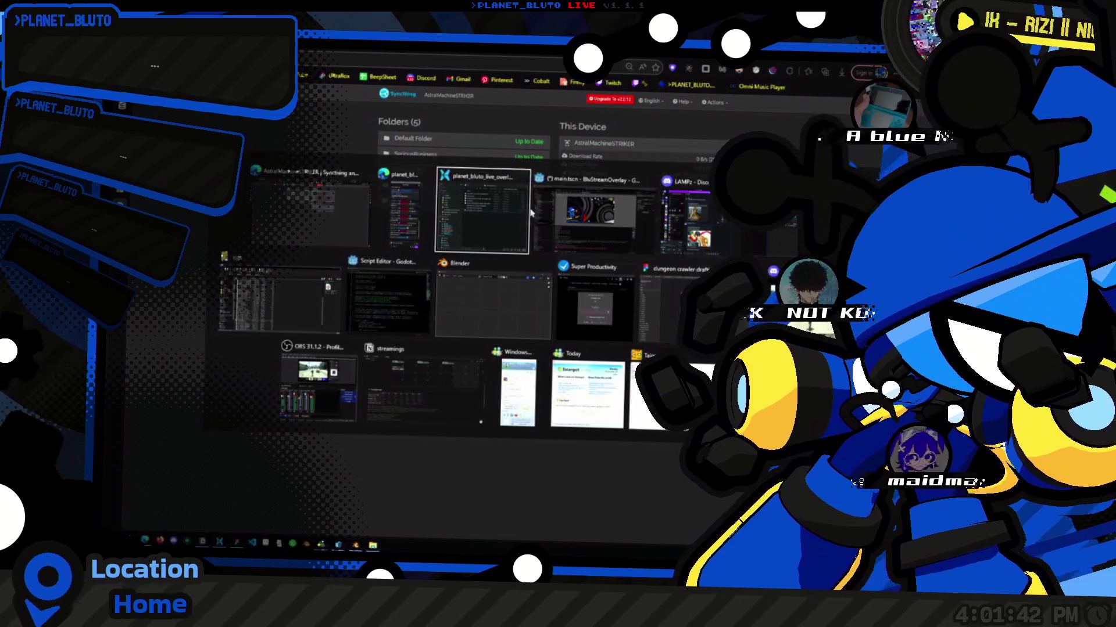
{"action": "key", "text": "Tab"}
{"action": "key", "text": "Tab"}
{"action": "key", "text": "Tab"}
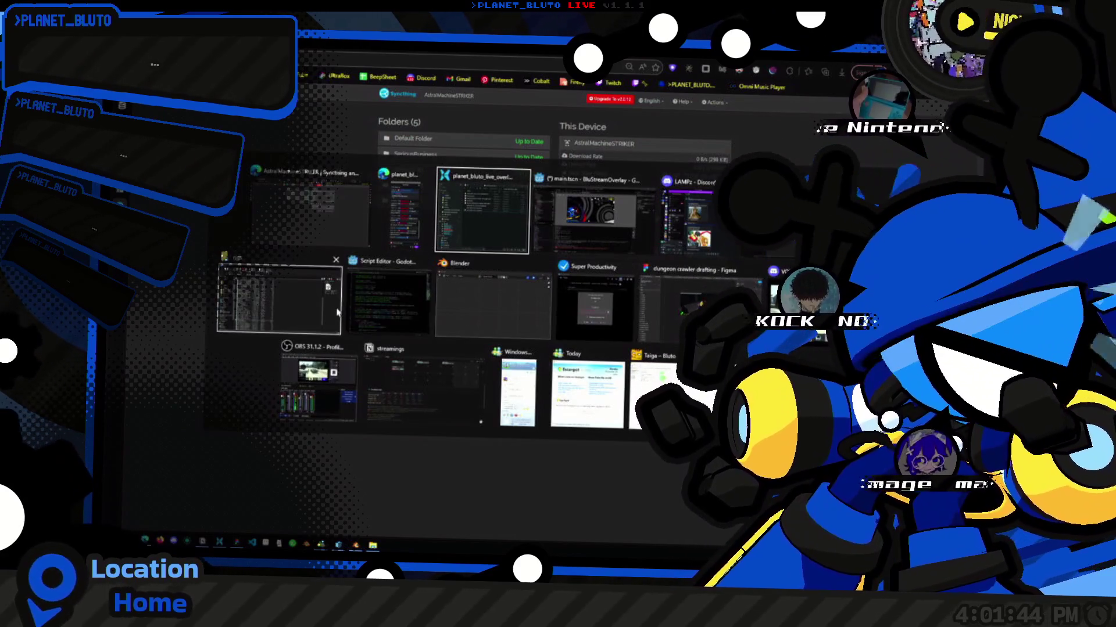
{"action": "key", "text": "ctrl+s"}
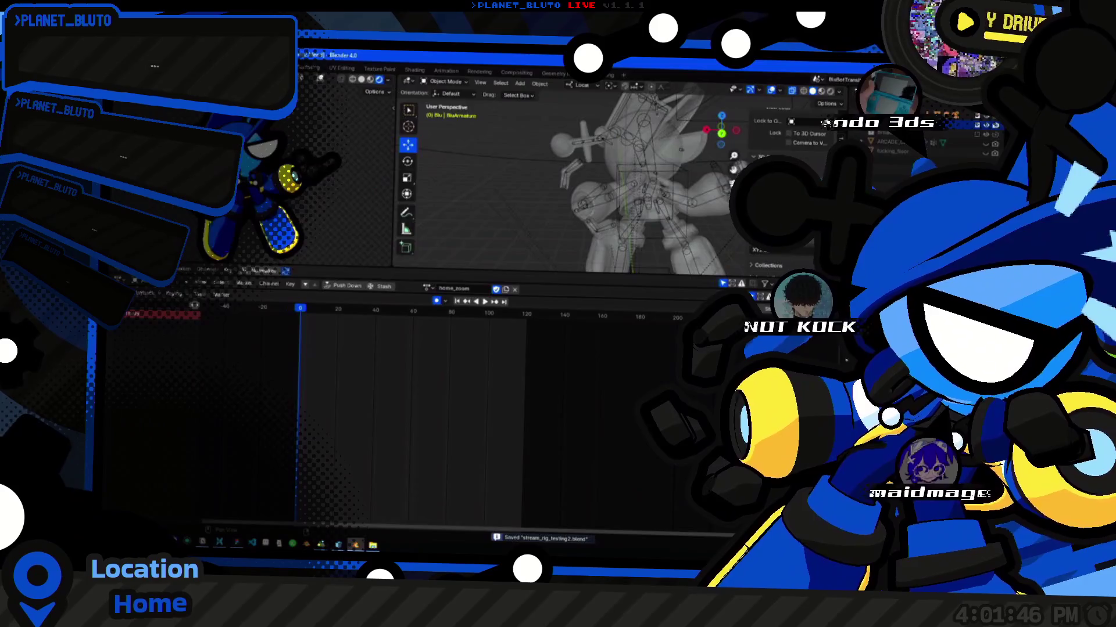
{"action": "key", "text": "alt+Tab"}
{"action": "key", "text": "alt+Tab"}
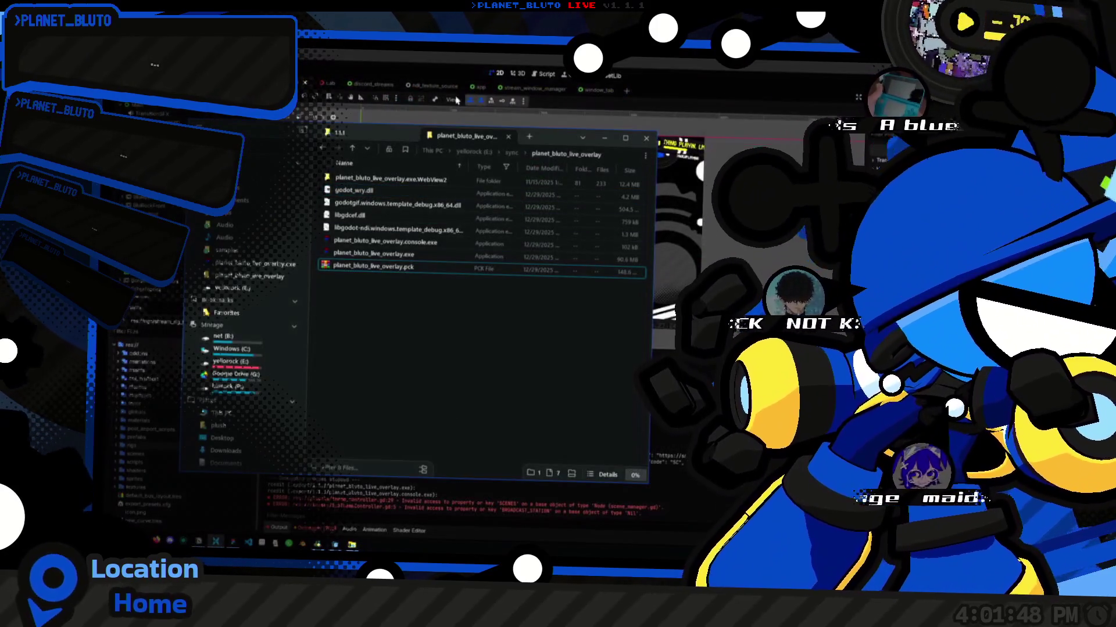
Hide the folder window to reveal the editor, then Alt+Tab back to the overlay build folder
{"action": "left_click", "coordinate": [646, 138]}
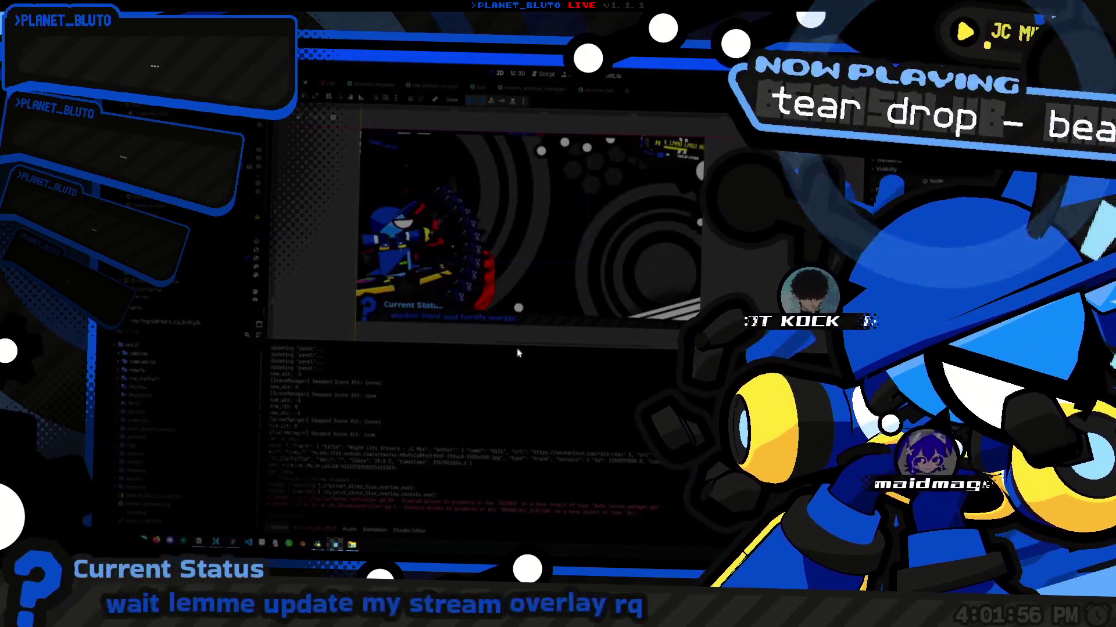
{"action": "key", "text": "alt+Tab"}
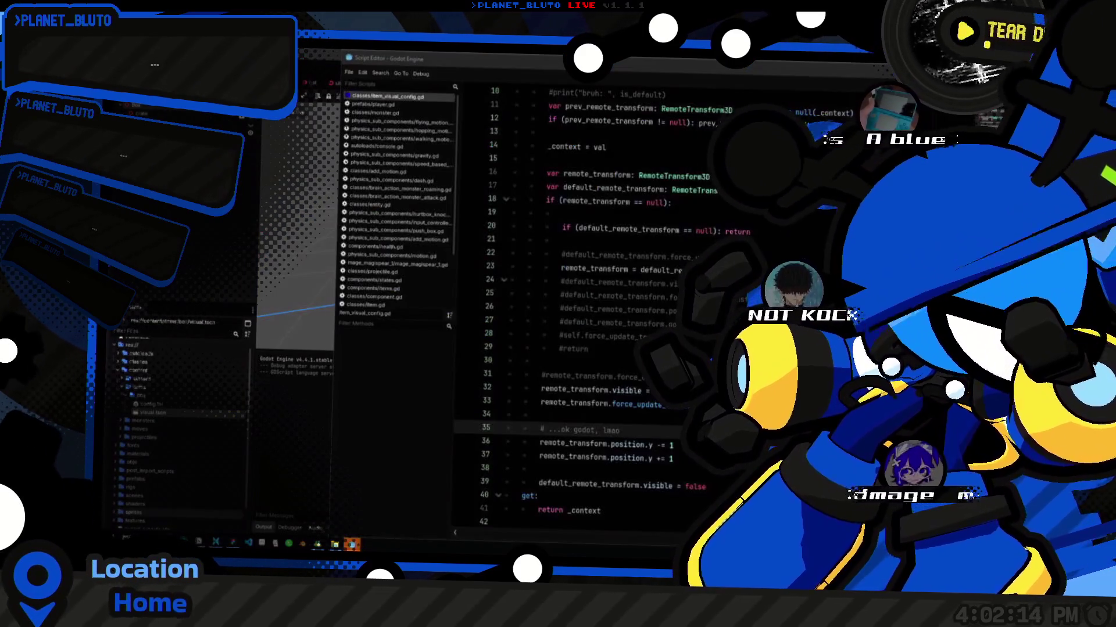
Bring the main Godot editor forward, showing the red crate in the 3D viewport
{"action": "left_click", "coordinate": [475, 225]}
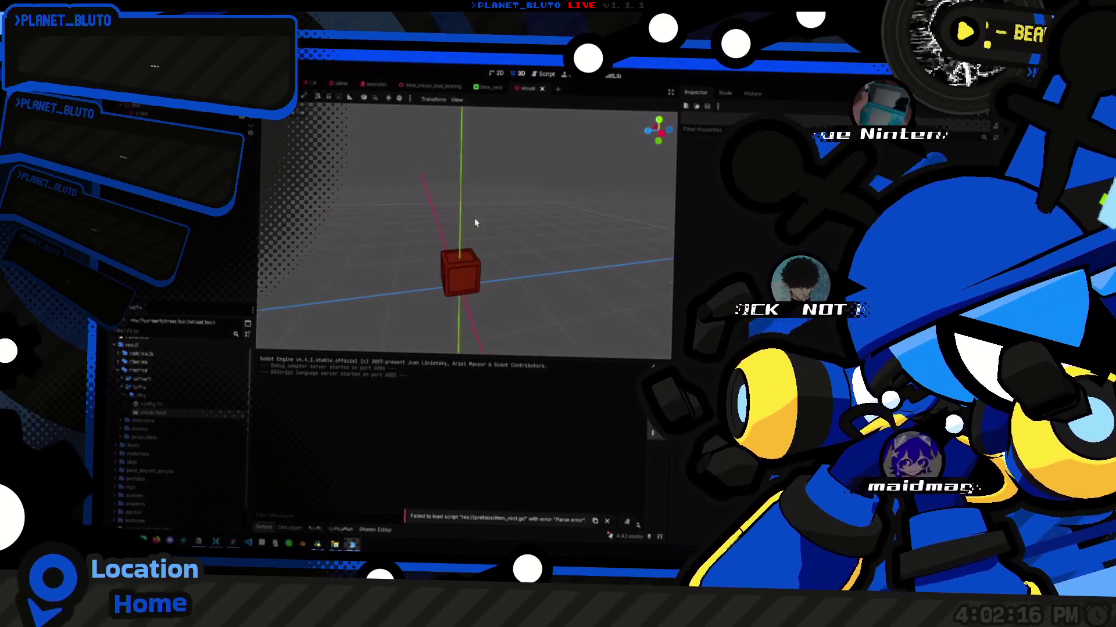
{"action": "scroll", "coordinate": [388, 261], "scroll_direction": "up", "scroll_amount": 5}
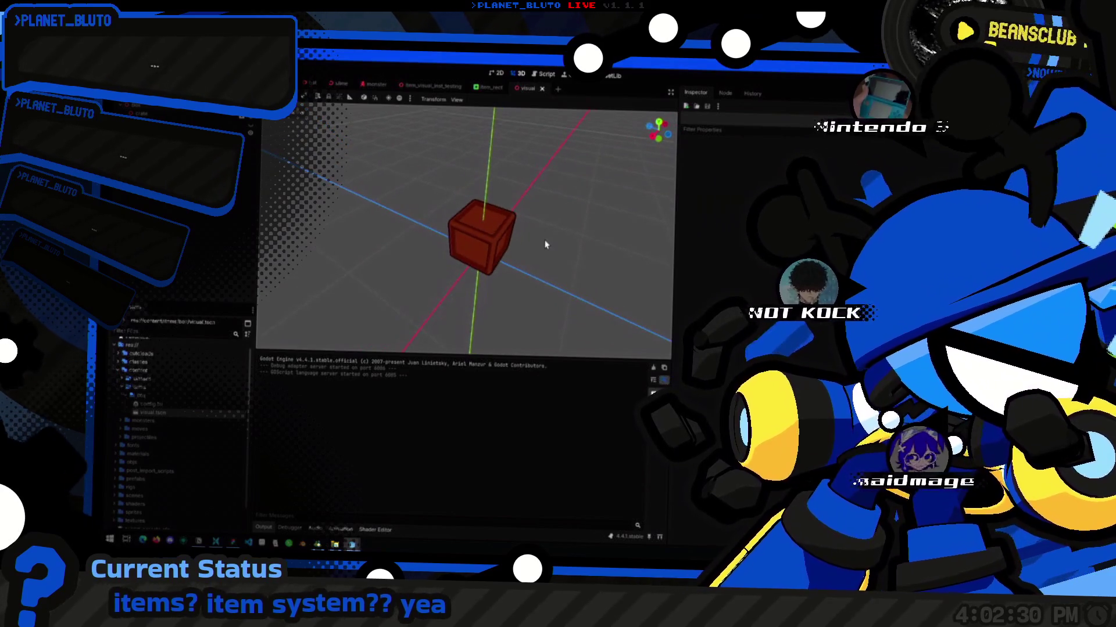
{"action": "scroll", "coordinate": [498, 247], "scroll_direction": "up", "scroll_amount": 5}
{"action": "mouse_move", "coordinate": [408, 227]}
{"action": "left_mouse_down"}
{"action": "mouse_move", "coordinate": [458, 239]}
{"action": "mouse_move", "coordinate": [438, 250]}
{"action": "mouse_move", "coordinate": [516, 232]}
{"action": "left_mouse_up"}
{"action": "scroll", "coordinate": [494, 227], "scroll_direction": "up", "scroll_amount": 5}
{"action": "scroll", "coordinate": [498, 227], "scroll_direction": "down", "scroll_amount": 8}
{"action": "scroll", "coordinate": [498, 227], "scroll_direction": "up", "scroll_amount": 5}
{"action": "scroll", "coordinate": [500, 227], "scroll_direction": "down", "scroll_amount": 3}
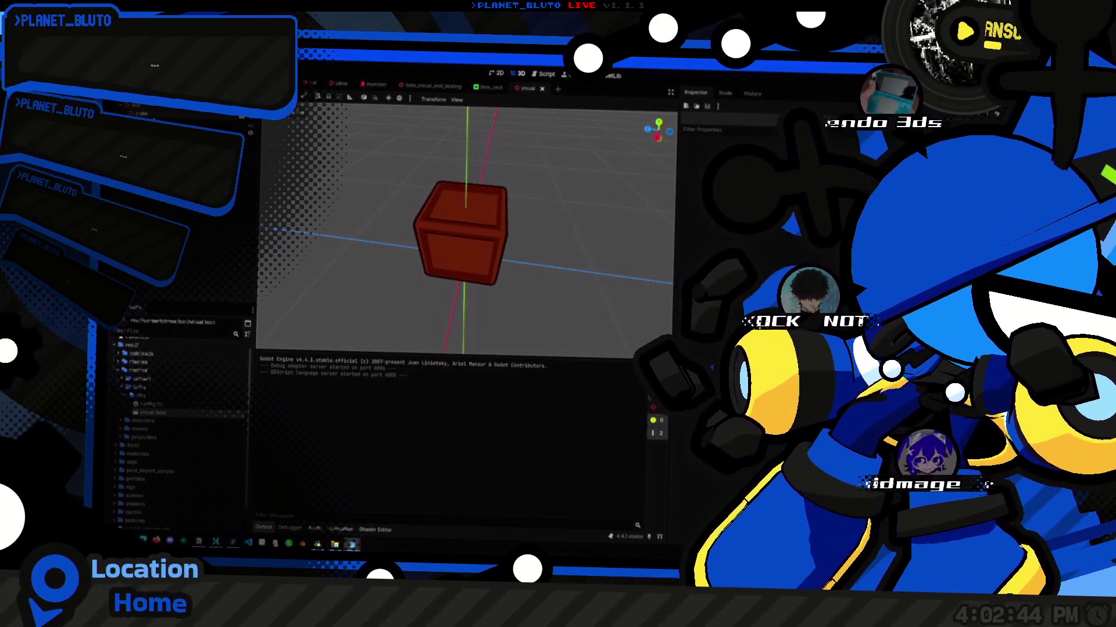
Inspect the crate's Box, DEFAULT remote transform and RECT nodes
{"action": "left_click", "coordinate": [164, 115]}
{"action": "scroll", "coordinate": [428, 151], "scroll_direction": "down", "scroll_amount": 3}
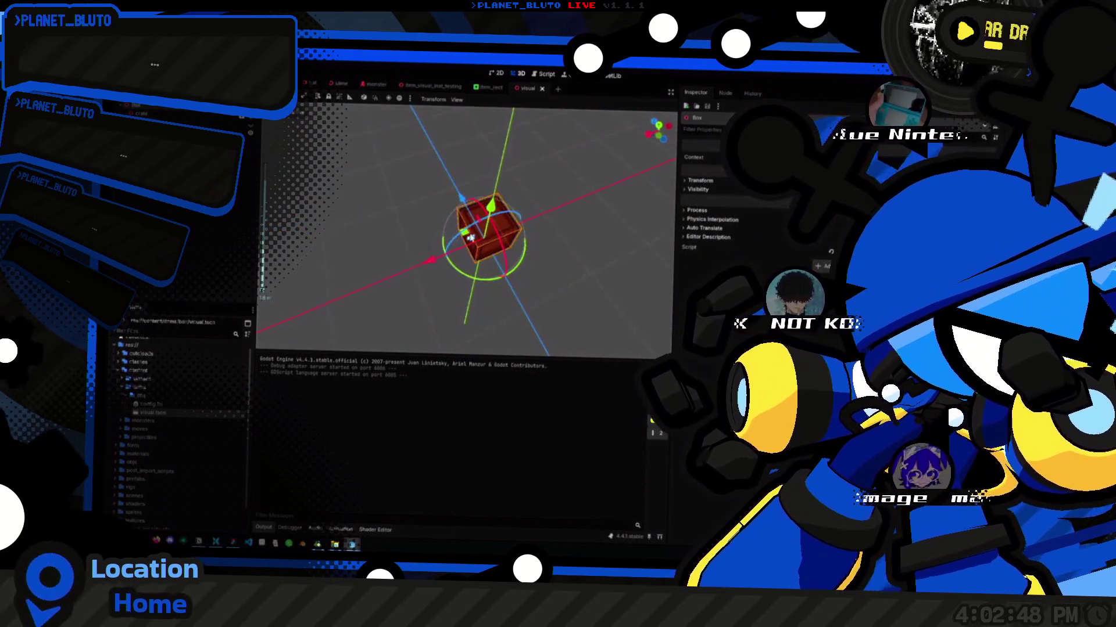
{"action": "left_click", "coordinate": [140, 107]}
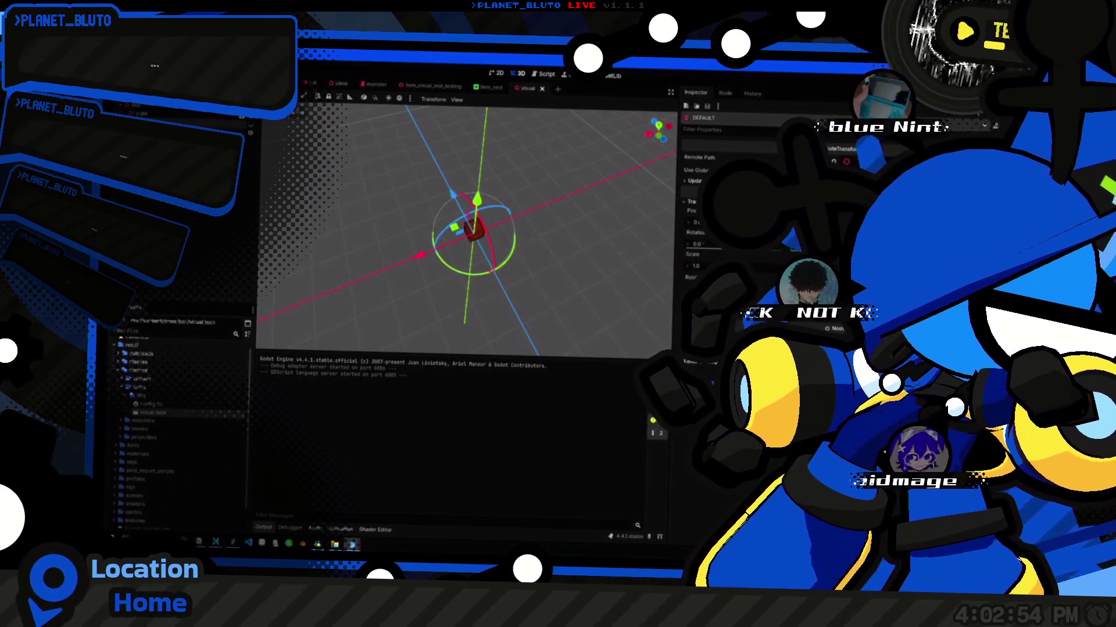
{"action": "left_click", "coordinate": [145, 123]}
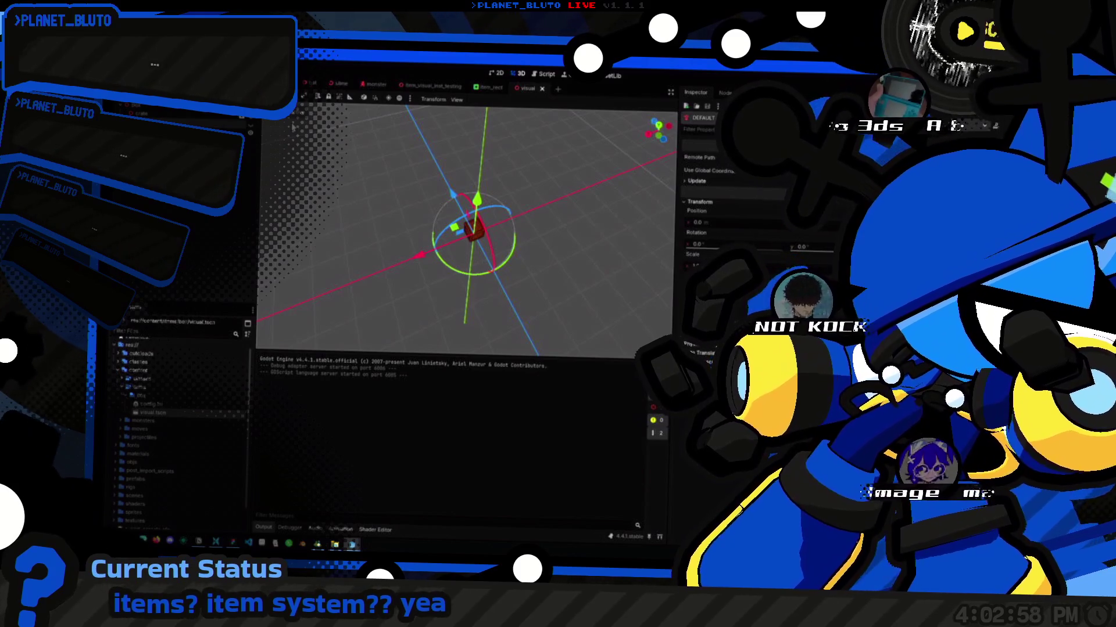
Orbit around the crate, reselect Box, and switch to the item_visual_inst_testing scene
{"action": "mouse_move", "coordinate": [513, 205]}
{"action": "left_mouse_down"}
{"action": "mouse_move", "coordinate": [561, 148]}
{"action": "mouse_move", "coordinate": [436, 169]}
{"action": "mouse_move", "coordinate": [536, 242]}
{"action": "left_mouse_up"}
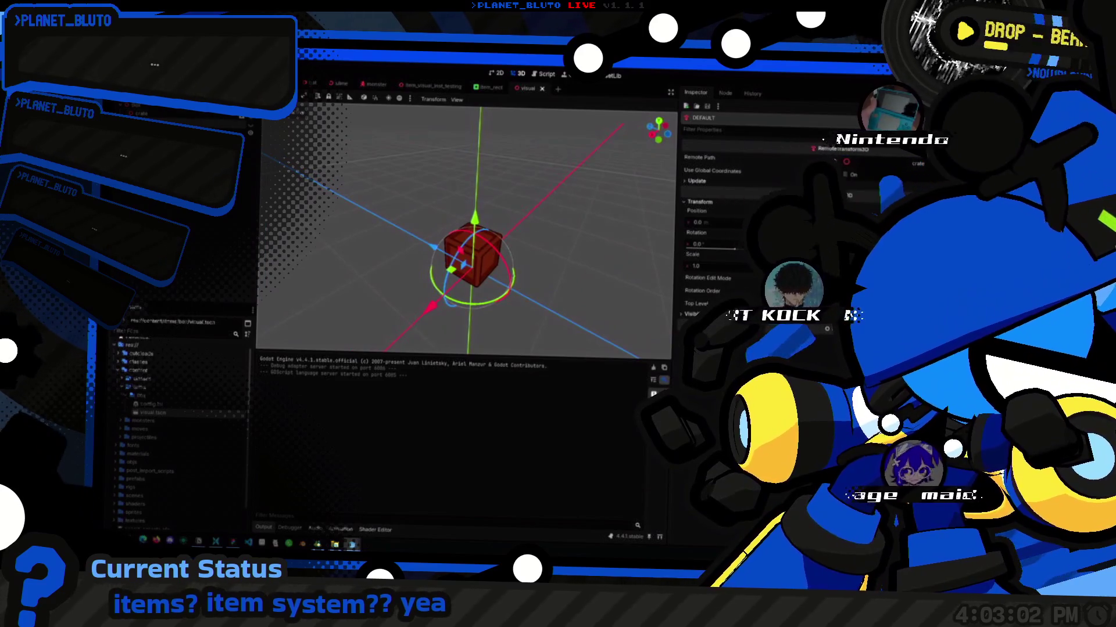
{"action": "left_click", "coordinate": [169, 108]}
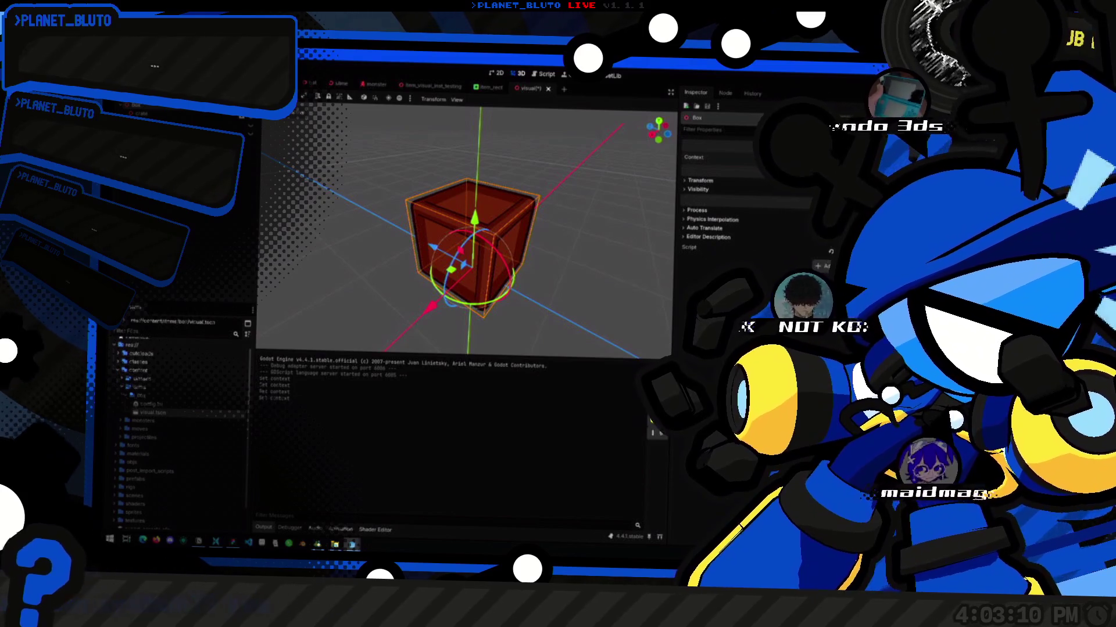
{"action": "mouse_move", "coordinate": [551, 320]}
{"action": "left_mouse_down"}
{"action": "mouse_move", "coordinate": [584, 273]}
{"action": "mouse_move", "coordinate": [554, 228]}
{"action": "mouse_move", "coordinate": [560, 249]}
{"action": "mouse_move", "coordinate": [469, 252]}
{"action": "mouse_move", "coordinate": [373, 123]}
{"action": "left_mouse_up"}
{"action": "left_click", "coordinate": [433, 86]}
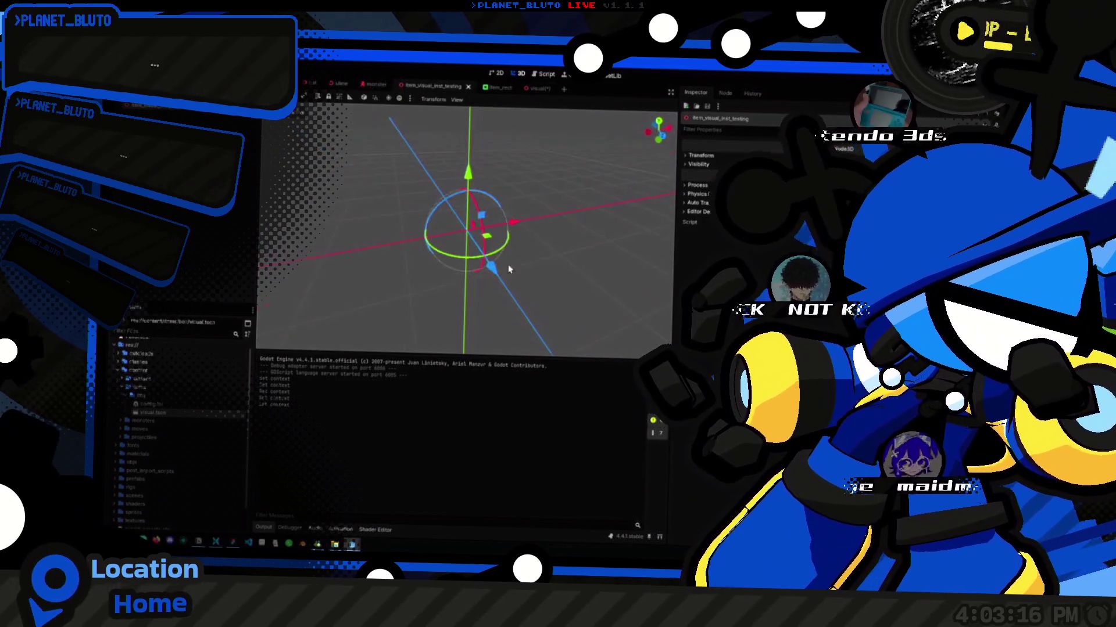
In item_rect, resize the crate's SubViewportContainer to a smaller square, undoing a stray move
{"action": "left_click", "coordinate": [491, 87]}
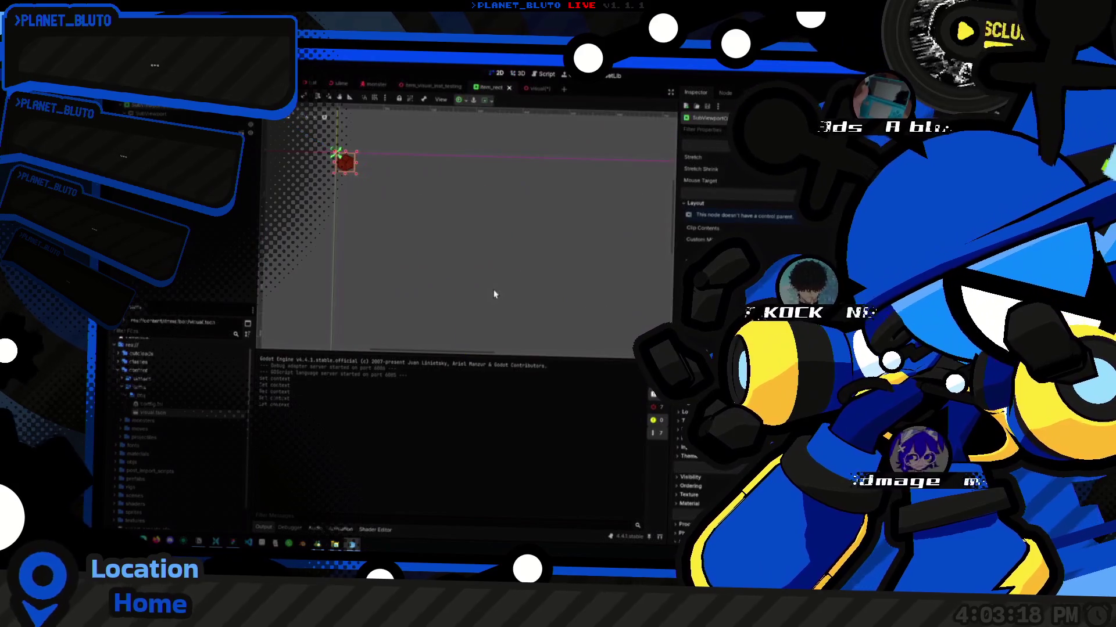
{"action": "scroll", "coordinate": [466, 219], "scroll_direction": "up", "scroll_amount": 2}
{"action": "mouse_move", "coordinate": [448, 228]}
{"action": "left_mouse_down"}
{"action": "mouse_move", "coordinate": [567, 334]}
{"action": "mouse_move", "coordinate": [498, 286]}
{"action": "mouse_move", "coordinate": [520, 328]}
{"action": "mouse_move", "coordinate": [506, 316]}
{"action": "left_mouse_up"}
{"action": "scroll", "coordinate": [478, 330], "scroll_direction": "down", "scroll_amount": 2}
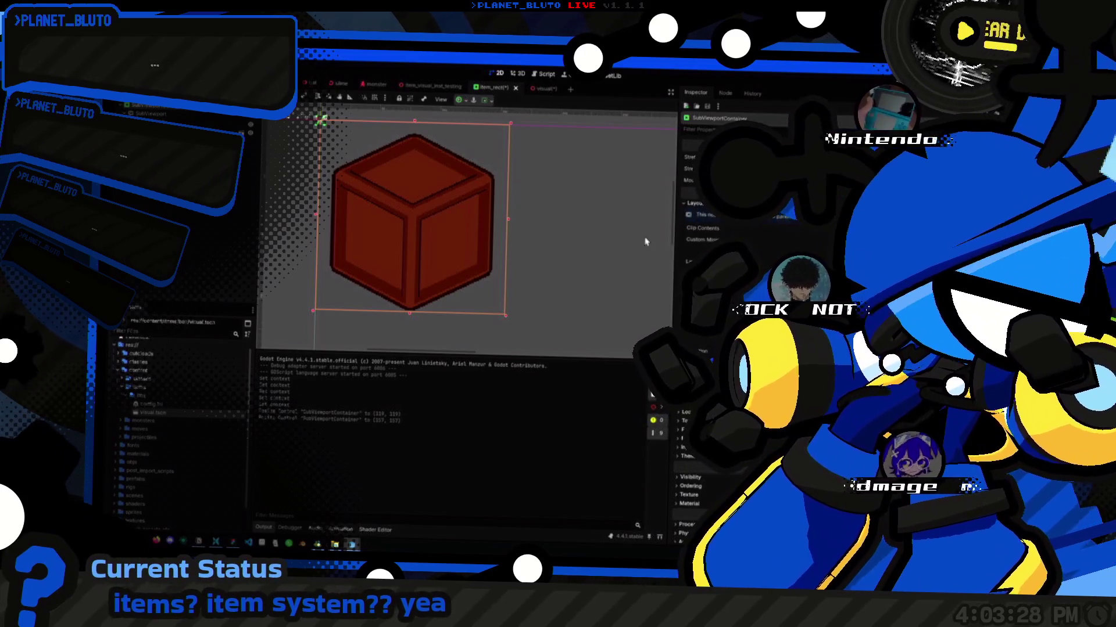
{"action": "mouse_move", "coordinate": [508, 316]}
{"action": "left_mouse_down"}
{"action": "mouse_move", "coordinate": [526, 319]}
{"action": "mouse_move", "coordinate": [443, 303]}
{"action": "left_mouse_up"}
{"action": "key", "text": "ctrl+z"}
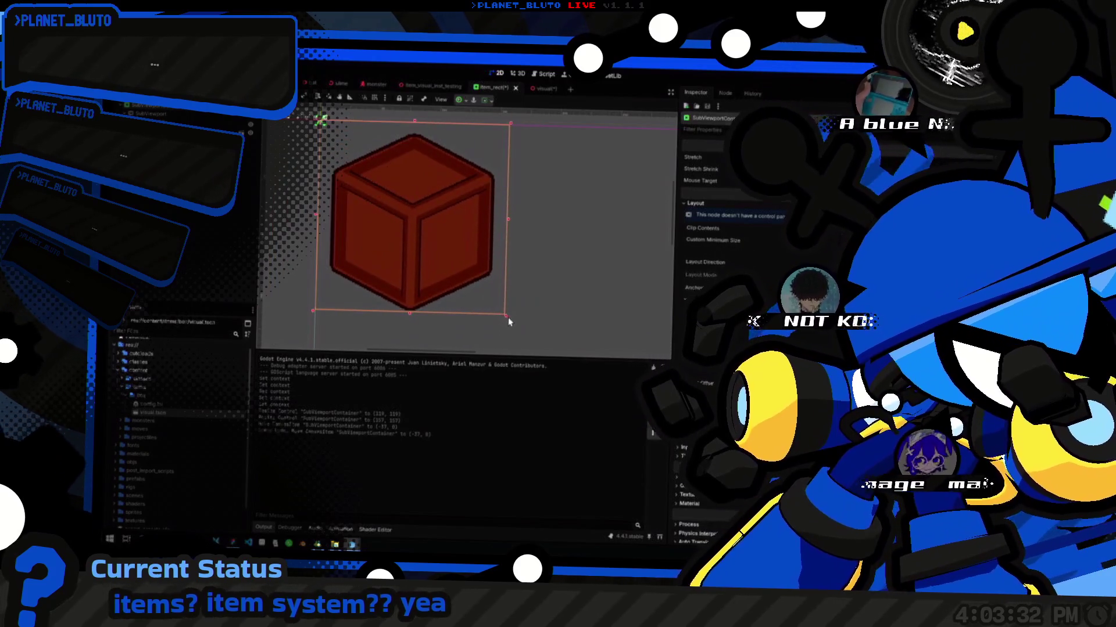
{"action": "mouse_move", "coordinate": [505, 324]}
{"action": "left_mouse_down"}
{"action": "mouse_move", "coordinate": [378, 180]}
{"action": "mouse_move", "coordinate": [444, 273]}
{"action": "mouse_move", "coordinate": [410, 214]}
{"action": "left_mouse_up"}
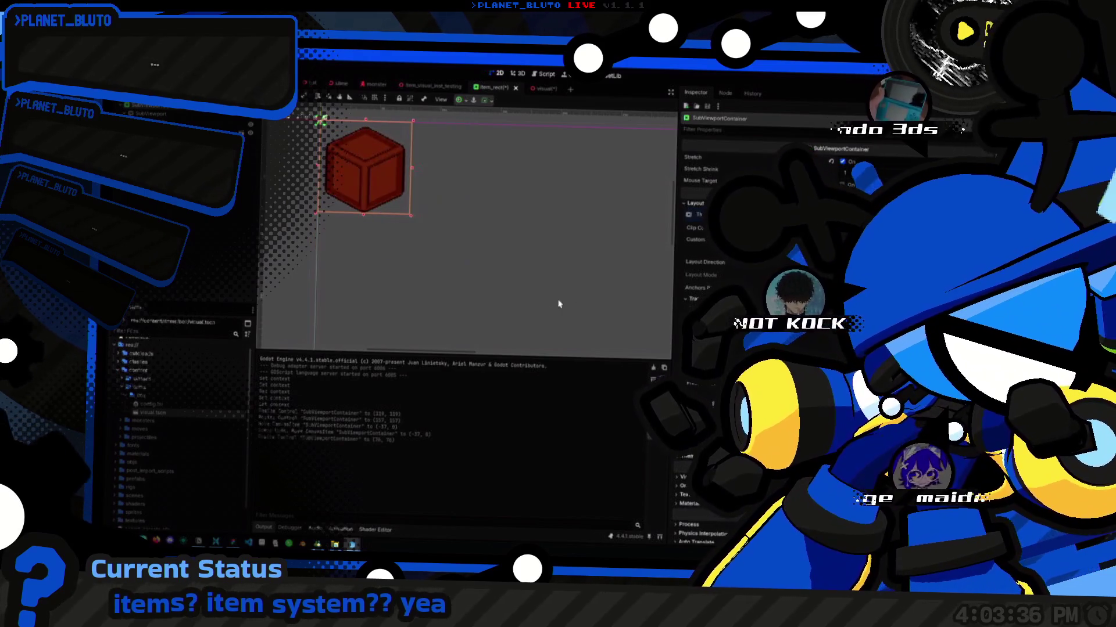
{"action": "key", "text": "ctrl+F3"}
{"action": "key", "text": "ctrl+F1"}
{"action": "left_click_drag", "start_coordinate": [491, 250], "coordinate": [525, 267]}
{"action": "scroll", "coordinate": [524, 267], "scroll_direction": "up", "scroll_amount": 3}
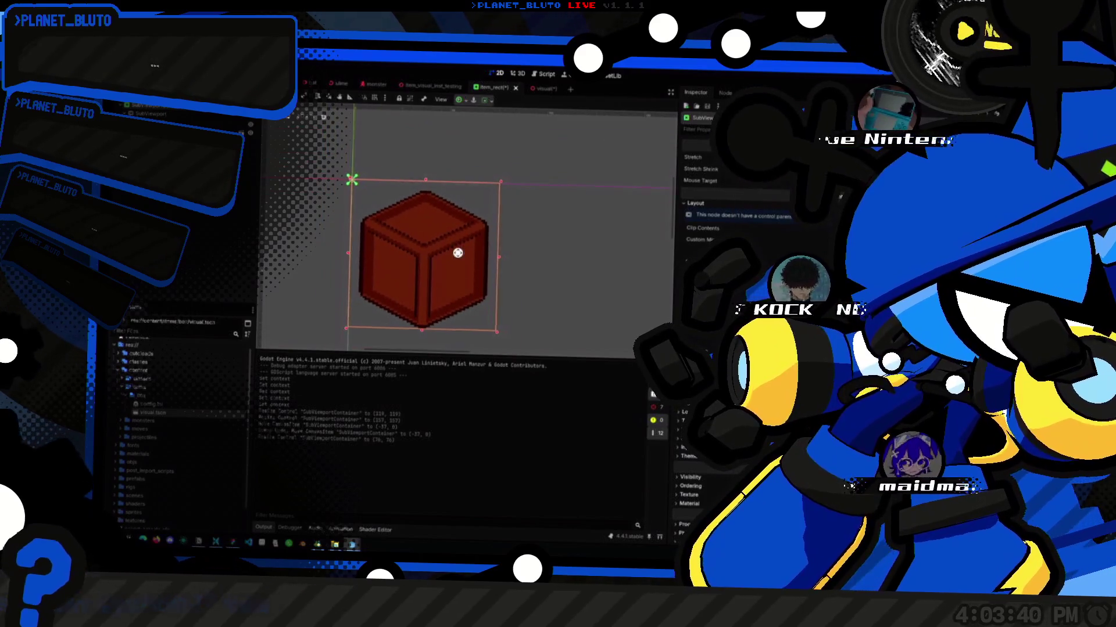
{"action": "scroll", "coordinate": [459, 252], "scroll_direction": "down", "scroll_amount": 2}
Glance at the dungeon crawler design in Figma, then return to Godot
{"action": "key", "text": "alt+Tab"}
{"action": "left_click", "coordinate": [419, 314]}
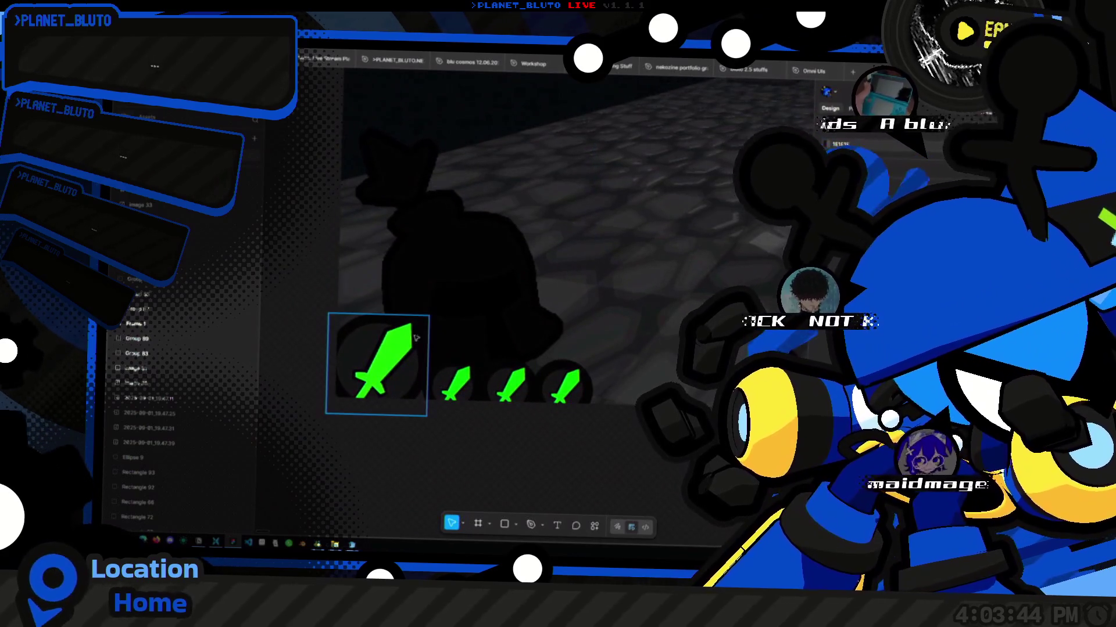
{"action": "scroll", "coordinate": [369, 292], "scroll_direction": "down", "scroll_amount": 3}
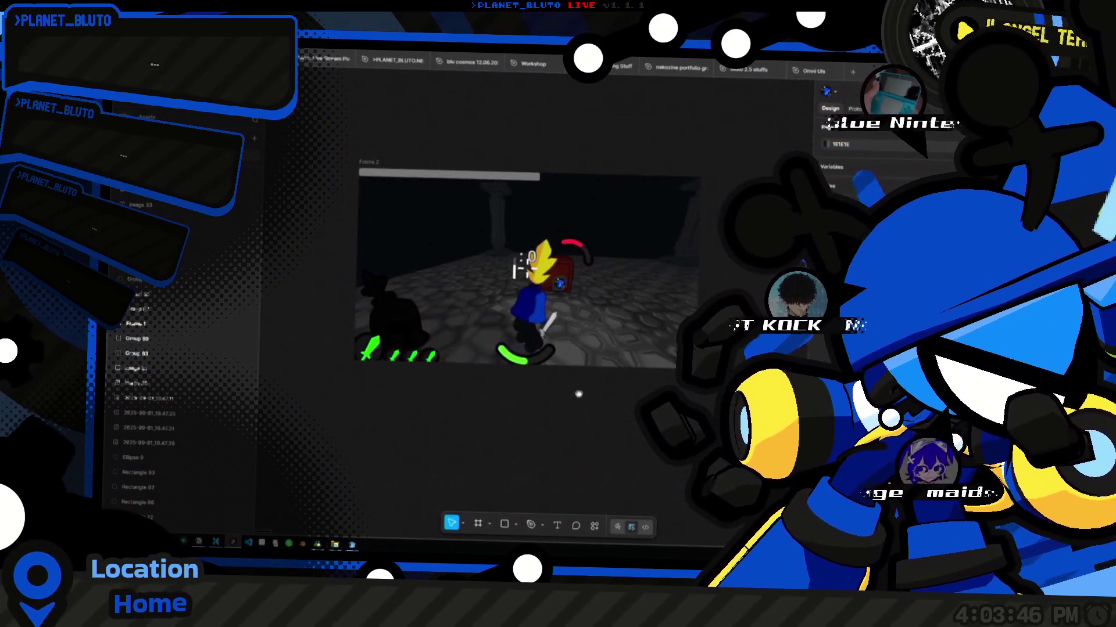
{"action": "key", "text": "alt+Tab"}
{"action": "scroll", "coordinate": [392, 231], "scroll_direction": "down", "scroll_amount": 3}
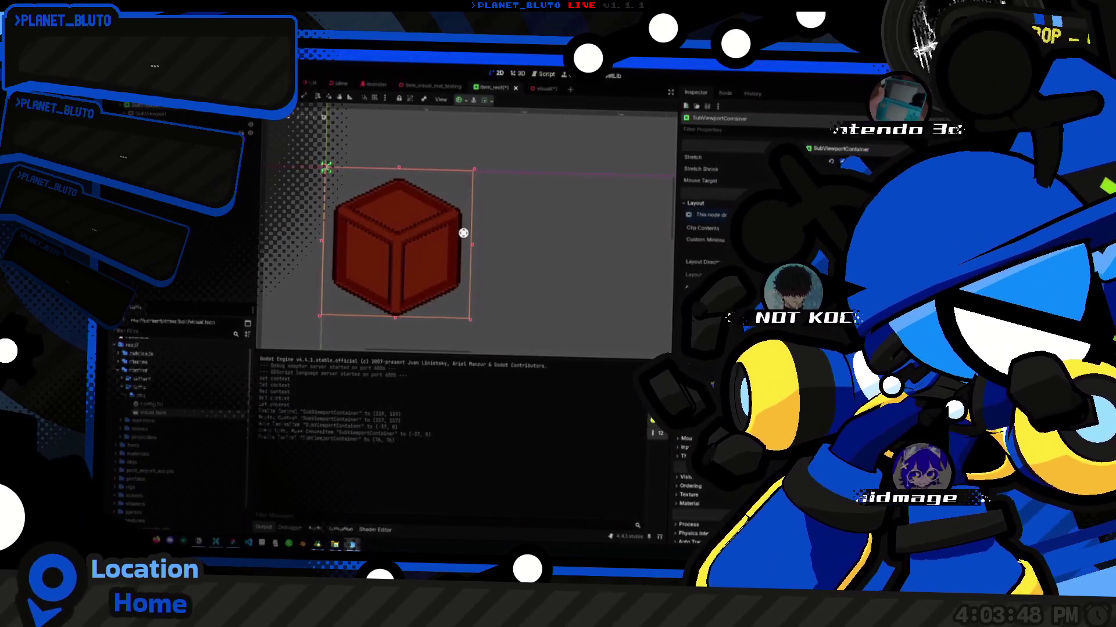
Switch to the visual scene, orbit around the red crate, then bring up item_visual_config.gd in the script editor
{"action": "mouse_move", "coordinate": [556, 89]}
{"action": "key", "text": "alt+Tab"}
{"action": "key", "text": "alt+Tab"}
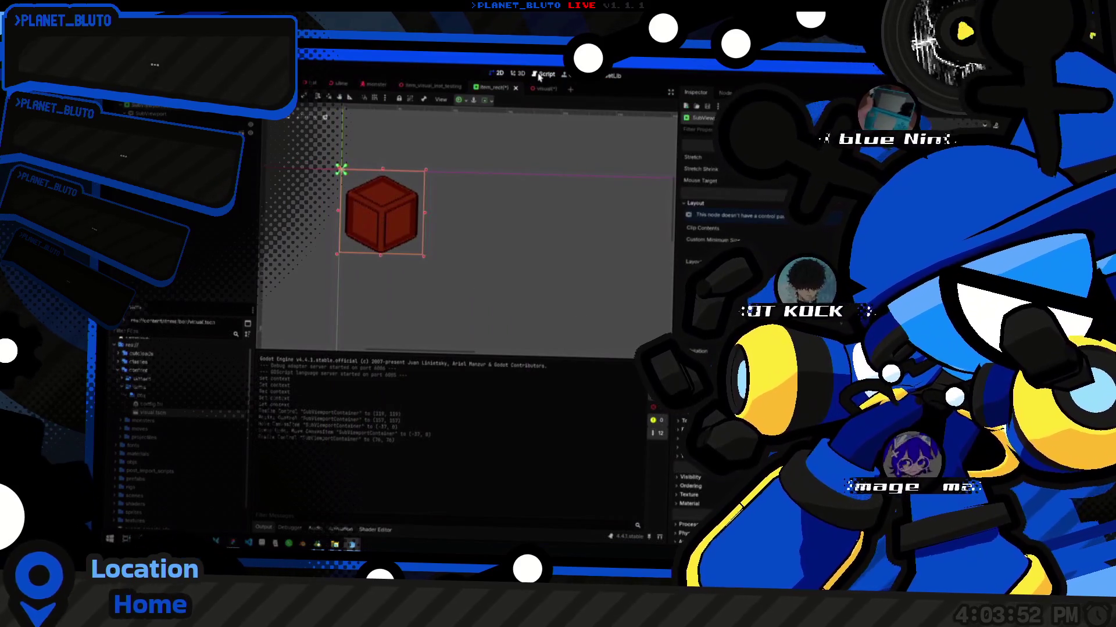
{"action": "left_click", "coordinate": [533, 89]}
{"action": "left_click_drag", "start_coordinate": [469, 289], "coordinate": [569, 202]}
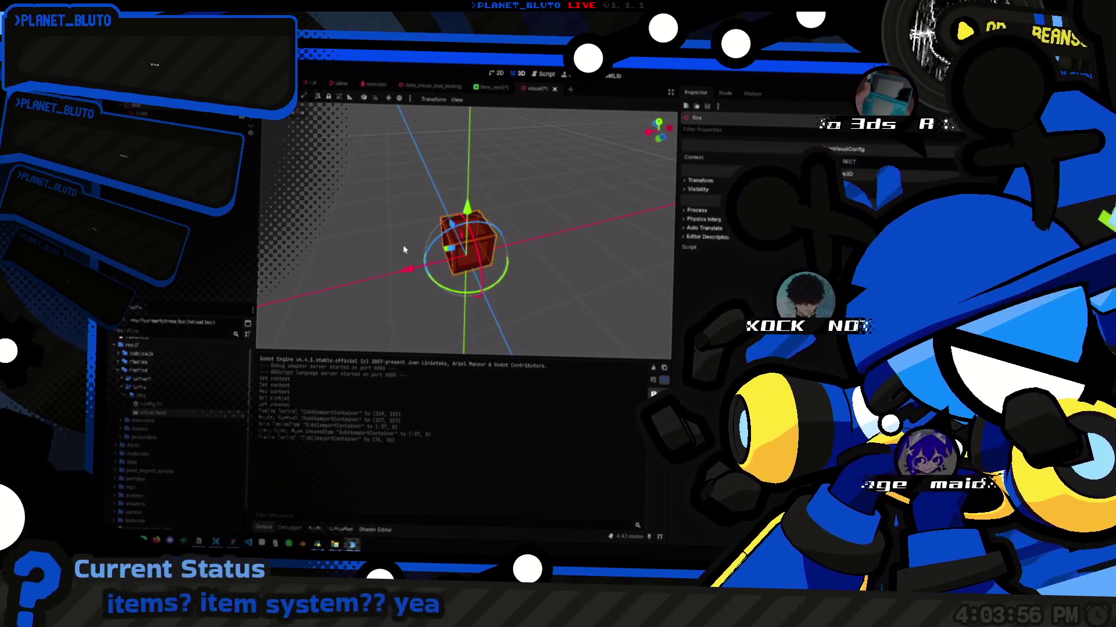
{"action": "left_click", "coordinate": [546, 75]}
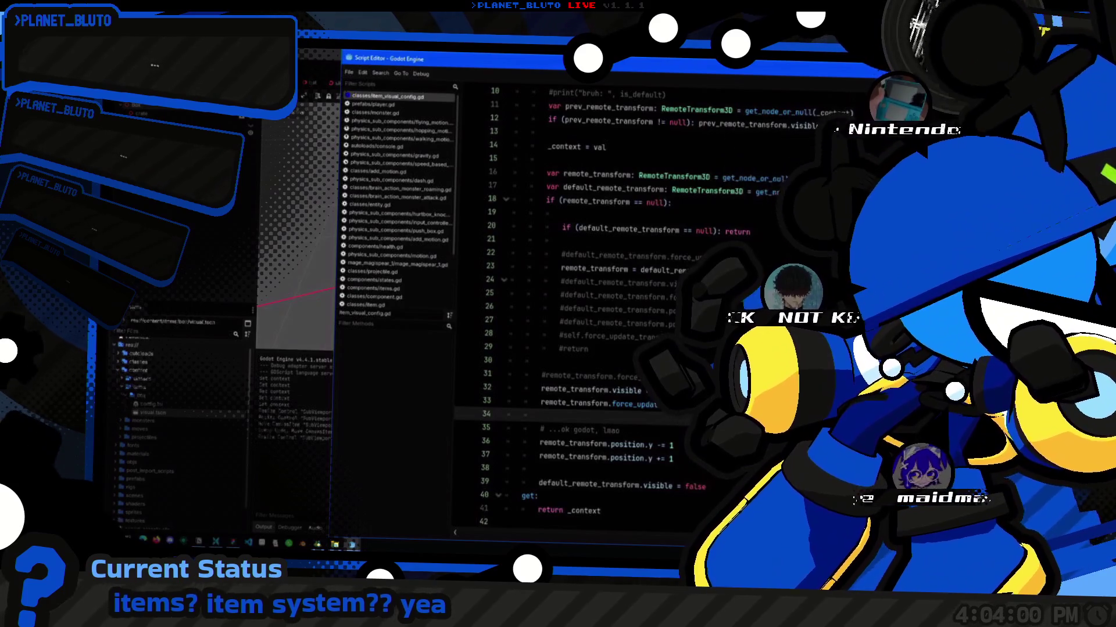
Browse items.gd and item_rect.gd, selecting the word ItemLibrary on line 7
{"action": "left_click", "coordinate": [416, 291]}
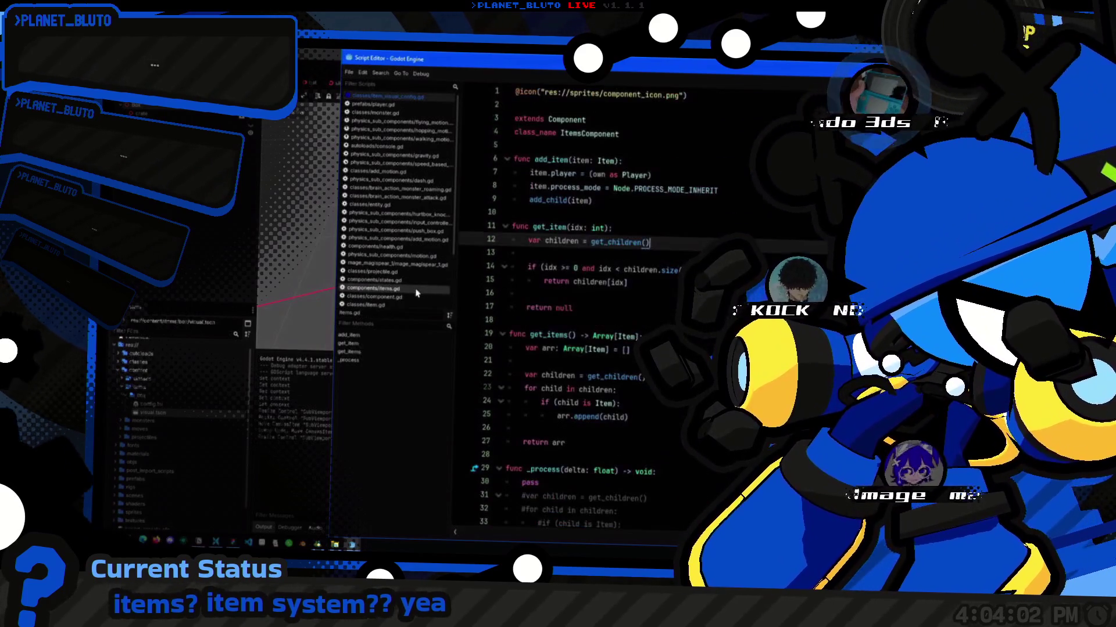
{"action": "scroll", "coordinate": [416, 290], "scroll_direction": "down", "scroll_amount": 3}
{"action": "left_click", "coordinate": [416, 245]}
{"action": "left_click", "coordinate": [414, 252]}
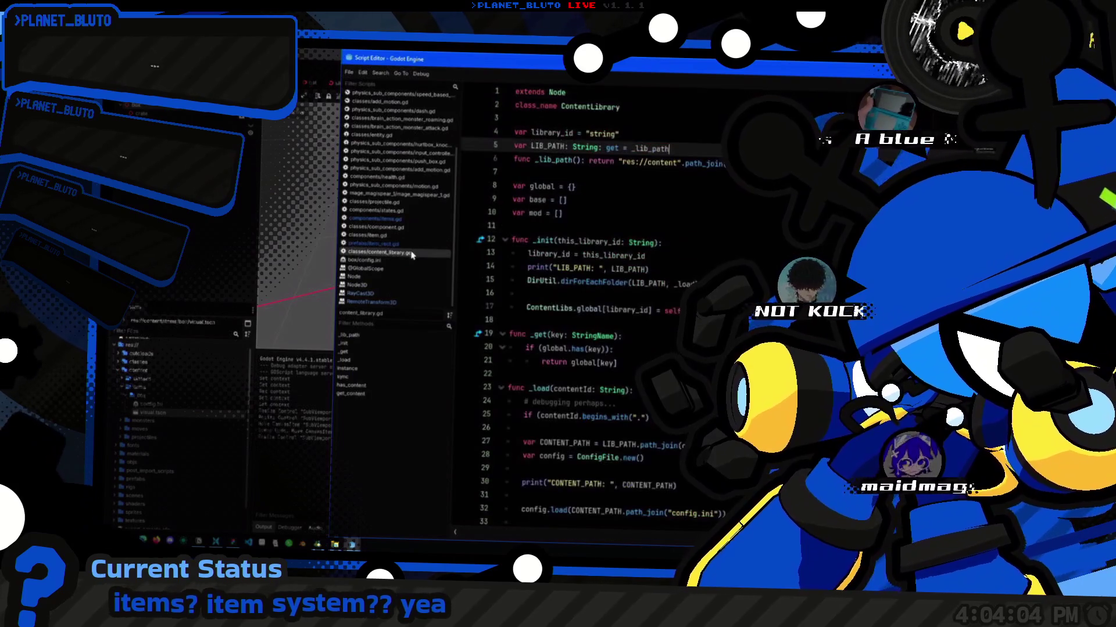
{"action": "left_click", "coordinate": [416, 245]}
{"action": "left_click", "coordinate": [664, 172]}
{"action": "double_click", "coordinate": [614, 175]}
Check content_library.gd and items.gd, then return to the 3D view of the red crate
{"action": "left_click", "coordinate": [374, 253]}
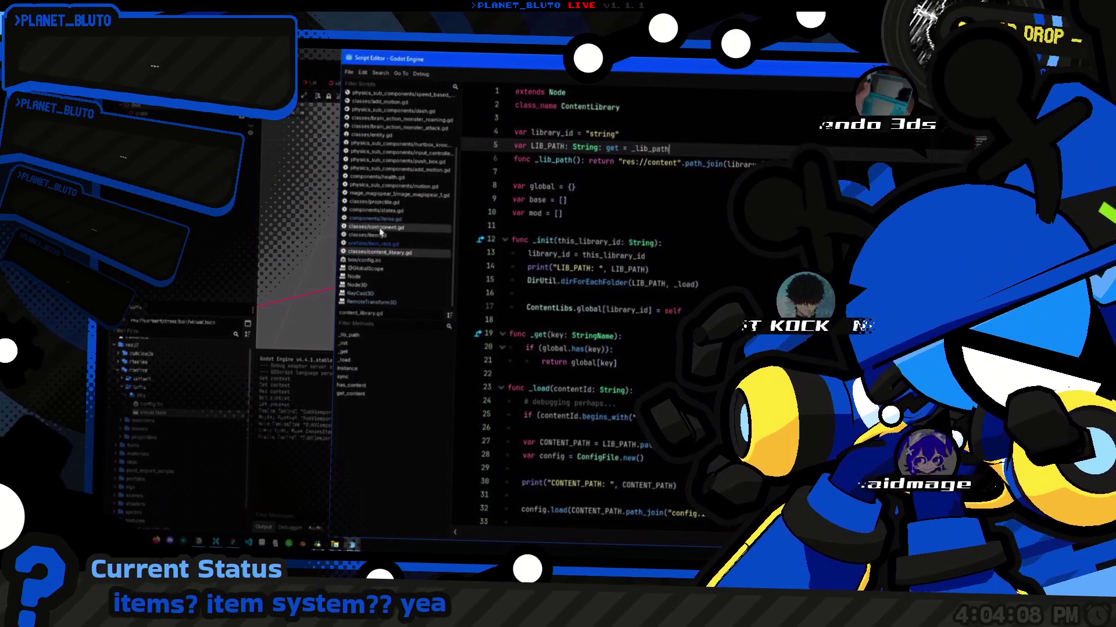
{"action": "left_click", "coordinate": [377, 244]}
{"action": "left_click", "coordinate": [423, 218]}
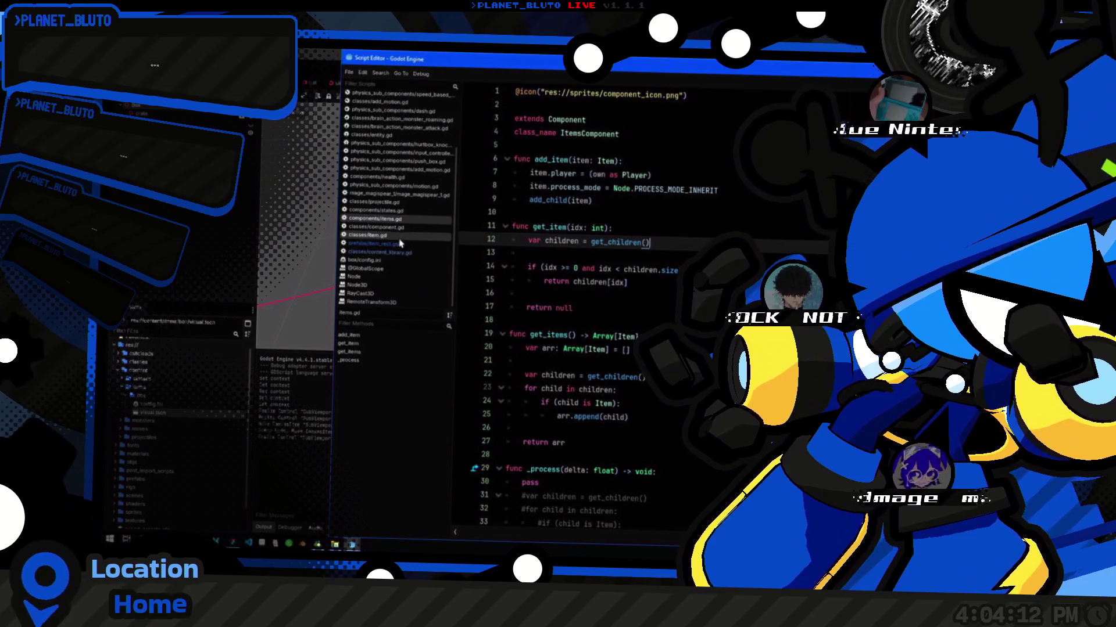
{"action": "left_click", "coordinate": [115, 406]}
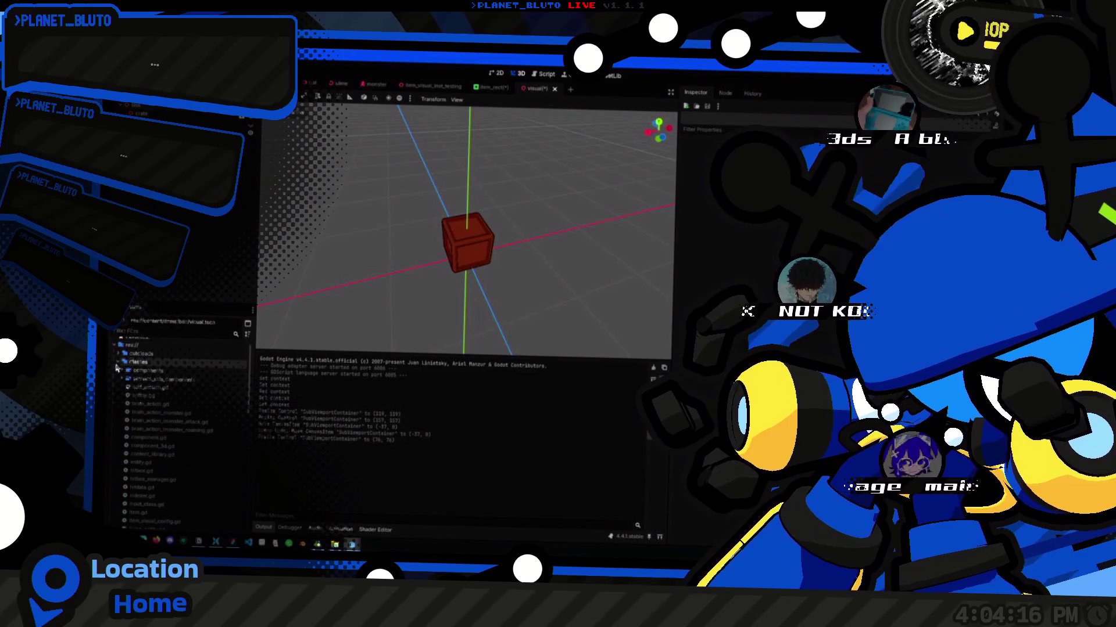
Scroll through the FileSystem dock, then bring up Quick Open to search project files
{"action": "scroll", "coordinate": [179, 452], "scroll_direction": "down", "scroll_amount": 5}
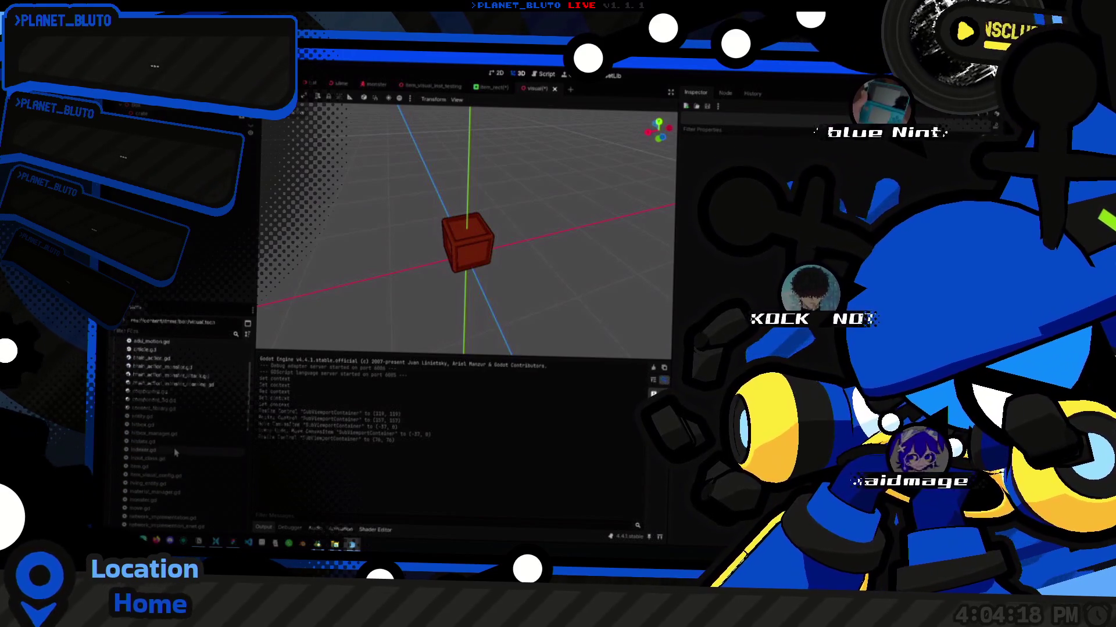
{"action": "scroll", "coordinate": [180, 433], "scroll_direction": "down", "scroll_amount": 5}
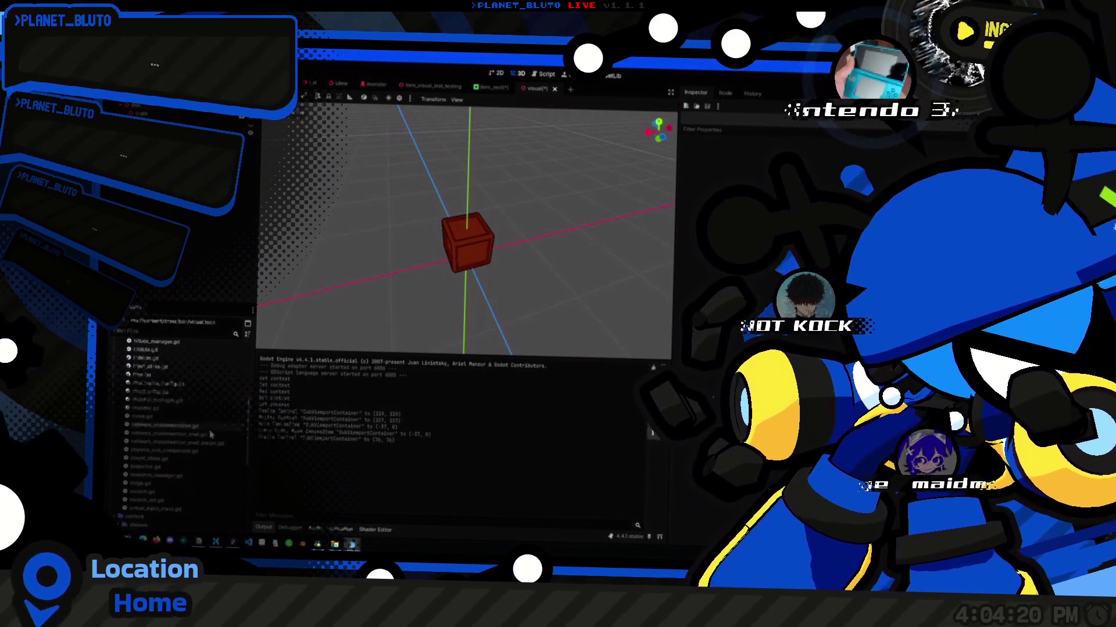
{"action": "scroll", "coordinate": [184, 478], "scroll_direction": "up", "scroll_amount": 3}
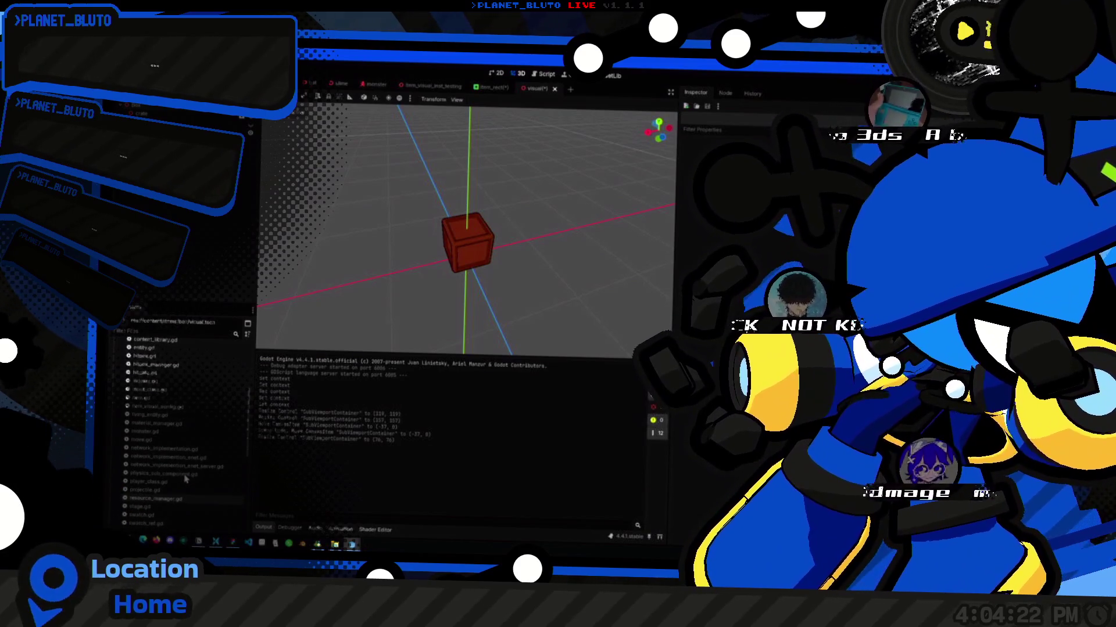
{"action": "scroll", "coordinate": [178, 433], "scroll_direction": "down", "scroll_amount": 5}
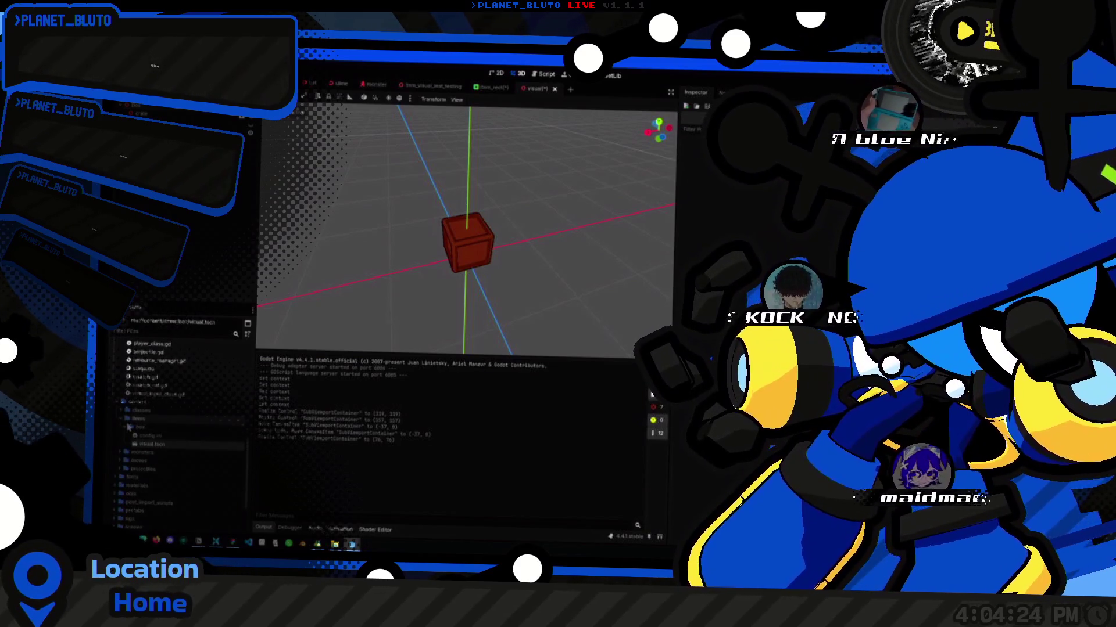
{"action": "scroll", "coordinate": [211, 430], "scroll_direction": "up", "scroll_amount": 8}
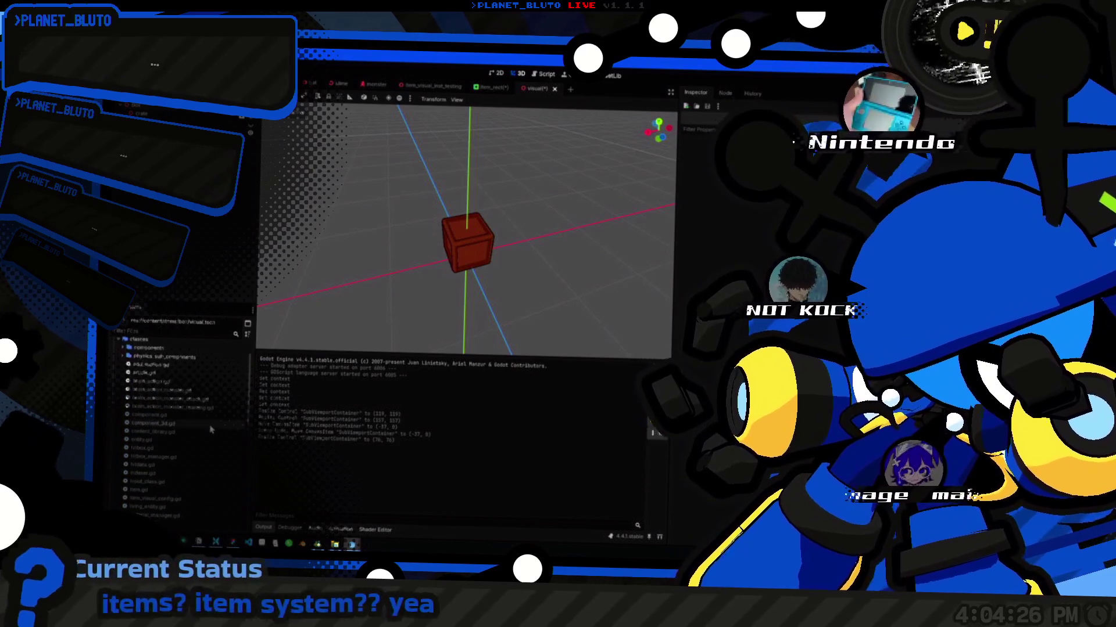
{"action": "scroll", "coordinate": [180, 457], "scroll_direction": "down", "scroll_amount": 4}
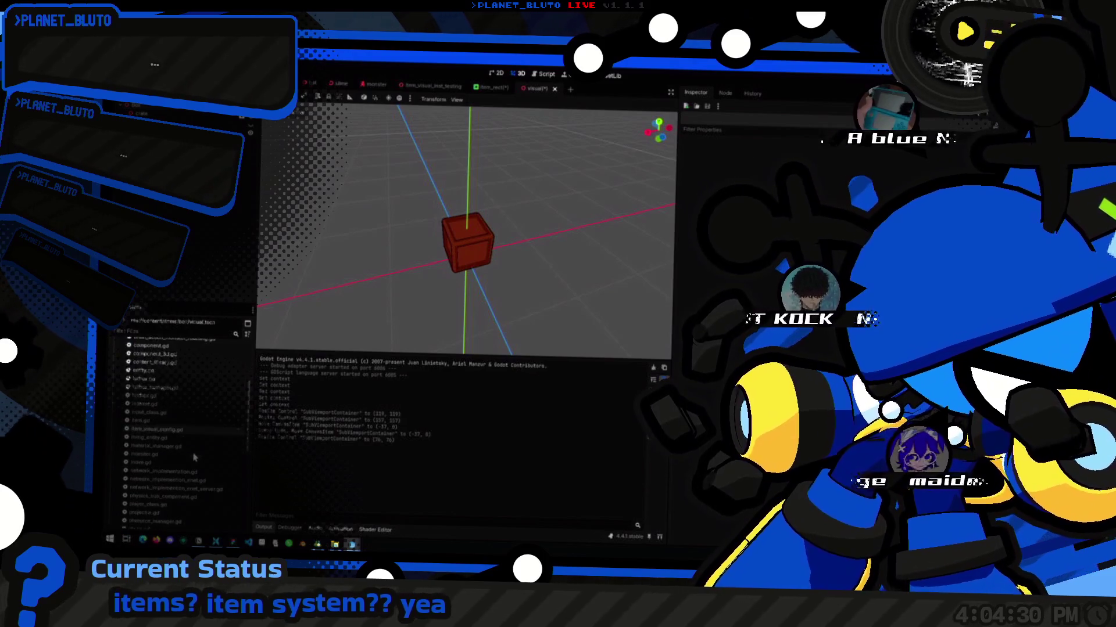
{"action": "scroll", "coordinate": [194, 458], "scroll_direction": "down", "scroll_amount": 4}
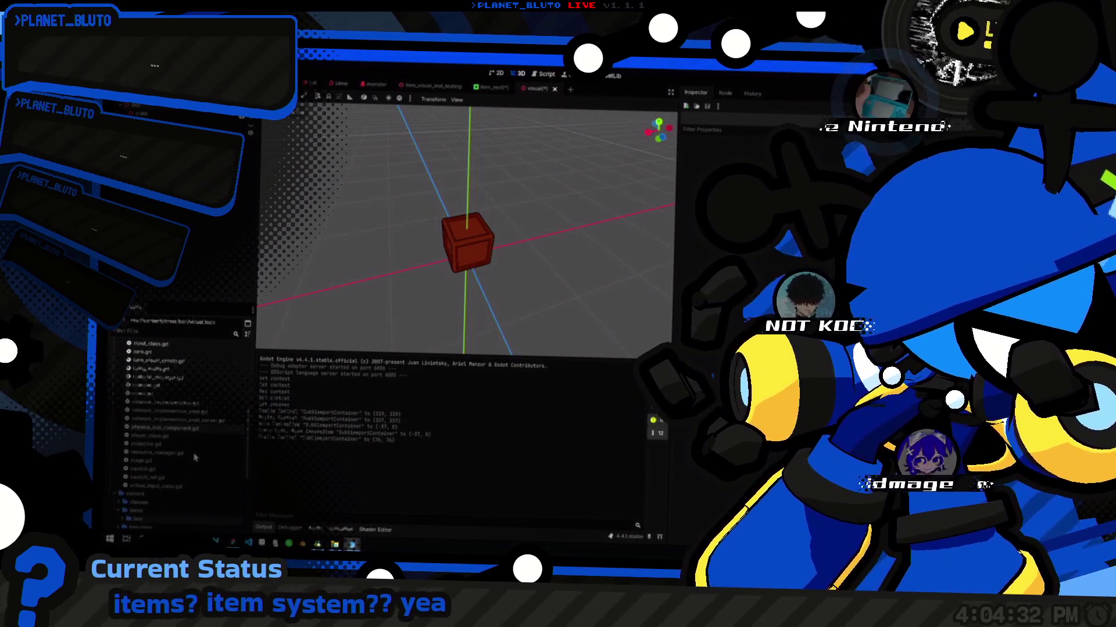
{"action": "key", "text": "ctrl+F3"}
{"action": "key", "text": "shift+alt+o"}
Search Quick Open for 'monsters', then close it without opening anything
{"action": "type", "text": "monsters"}
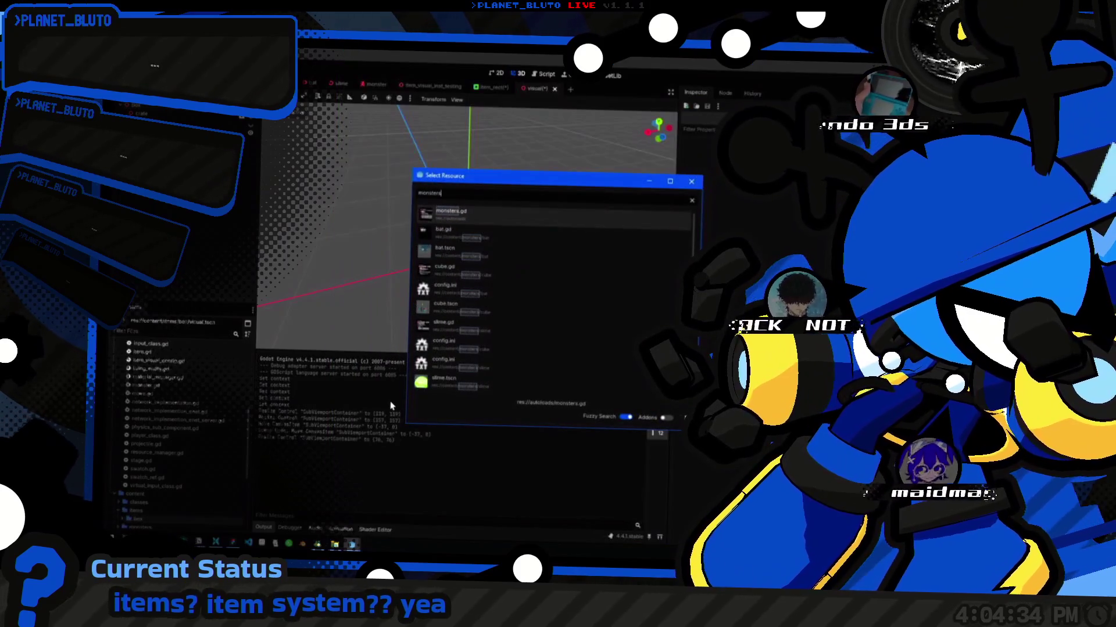
{"action": "key", "text": "Escape"}
{"action": "scroll", "coordinate": [137, 383], "scroll_direction": "up", "scroll_amount": 10}
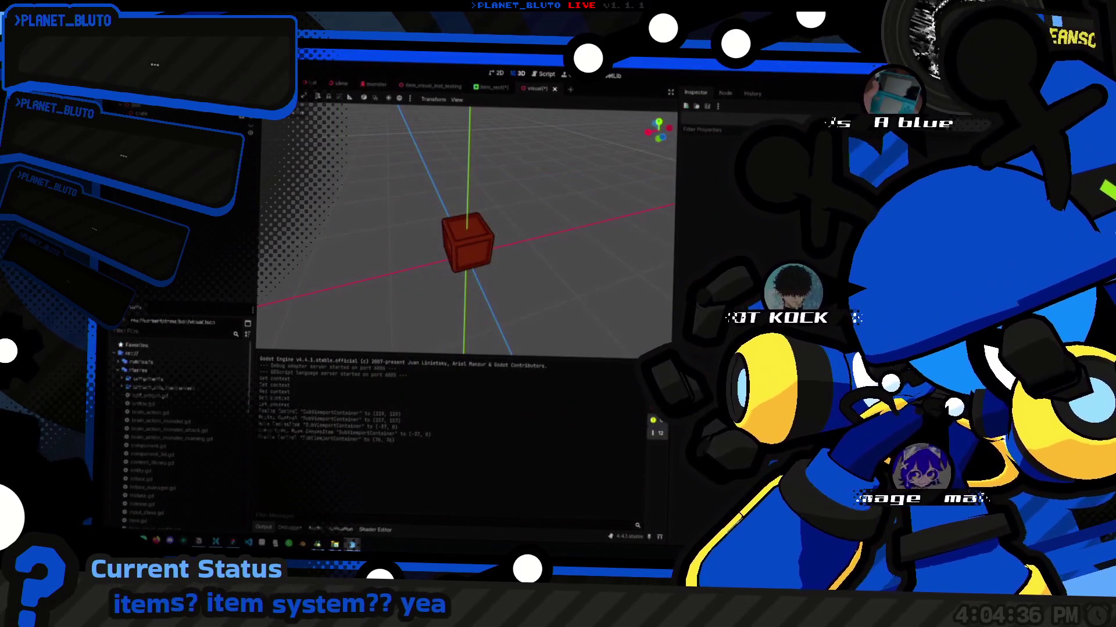
Create a new script item_library.gd in the autoloads folder
{"action": "left_click", "coordinate": [119, 371]}
{"action": "double_click", "coordinate": [140, 362]}
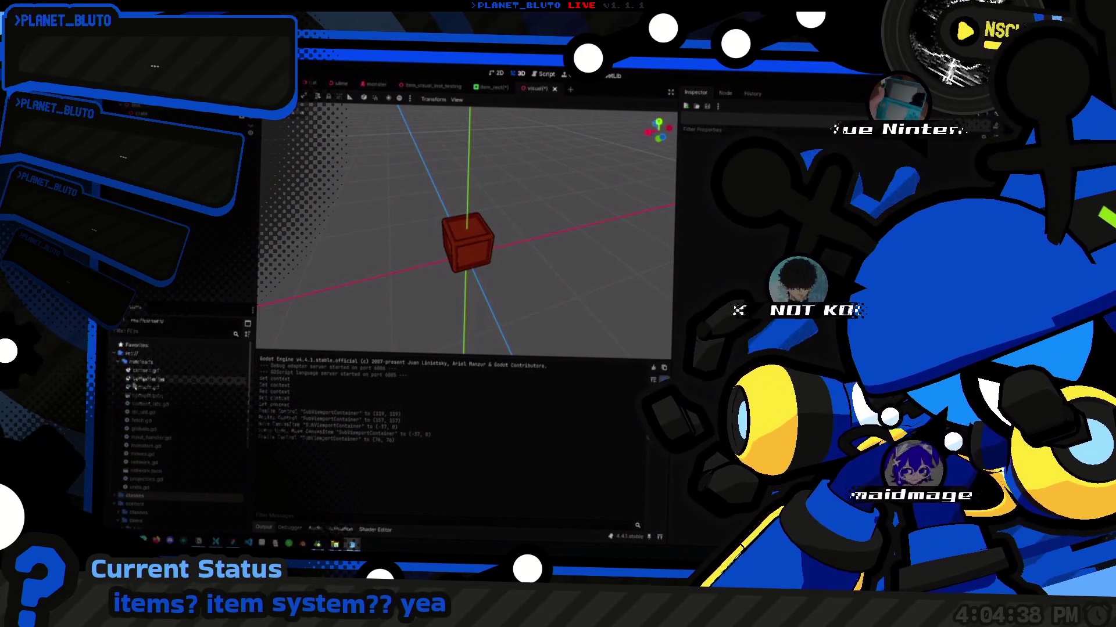
{"action": "right_click", "coordinate": [139, 362]}
{"action": "left_click", "coordinate": [272, 379]}
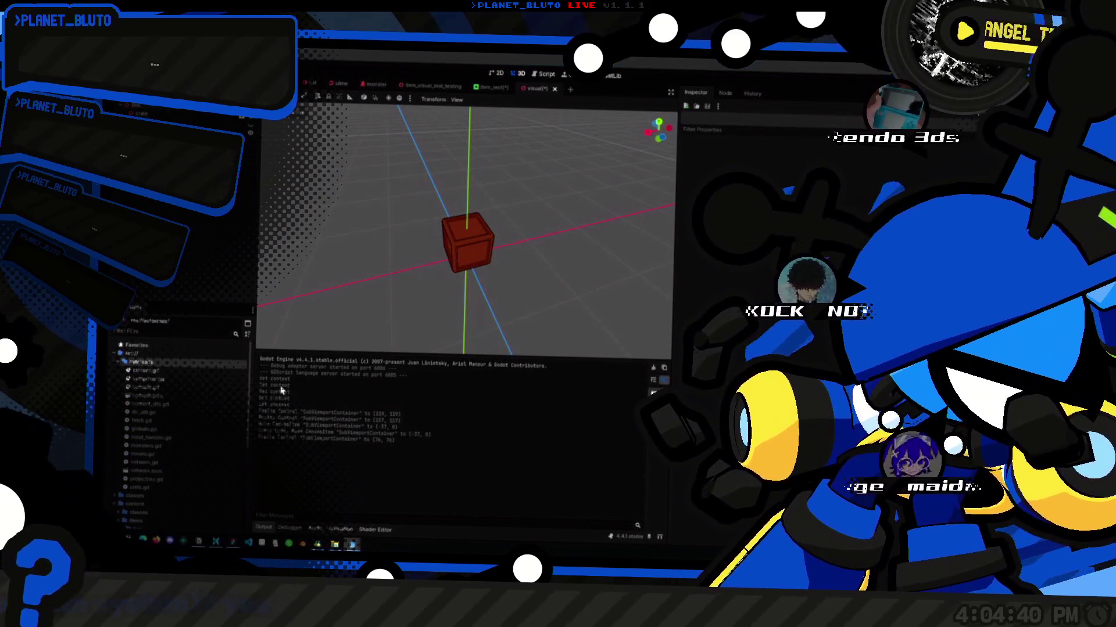
{"action": "type", "text": "items"}
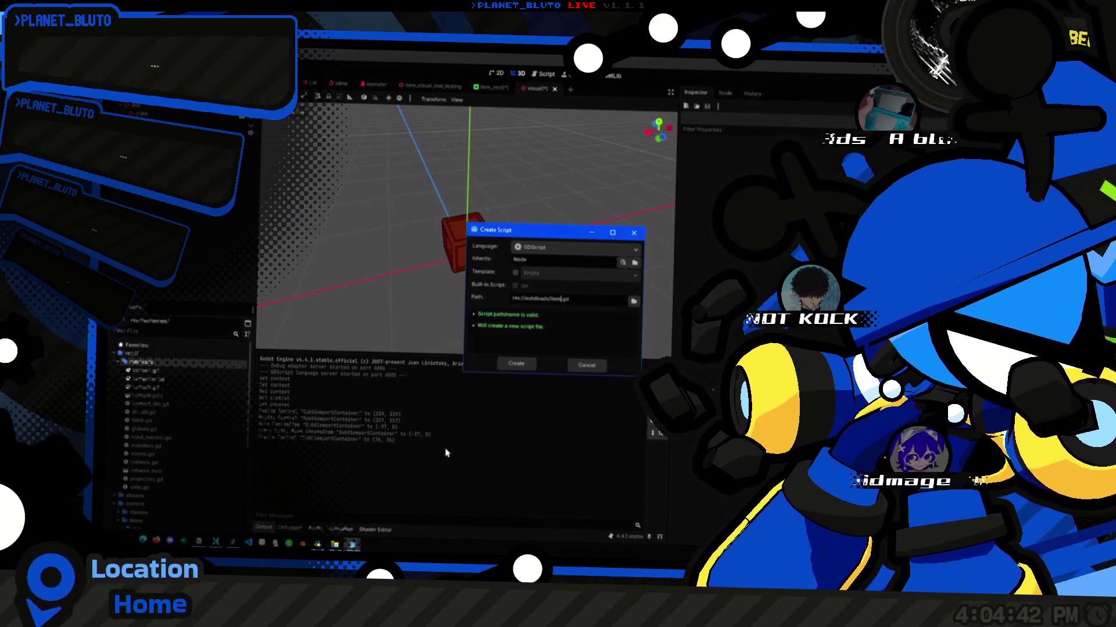
{"action": "type", "text": "_library"}
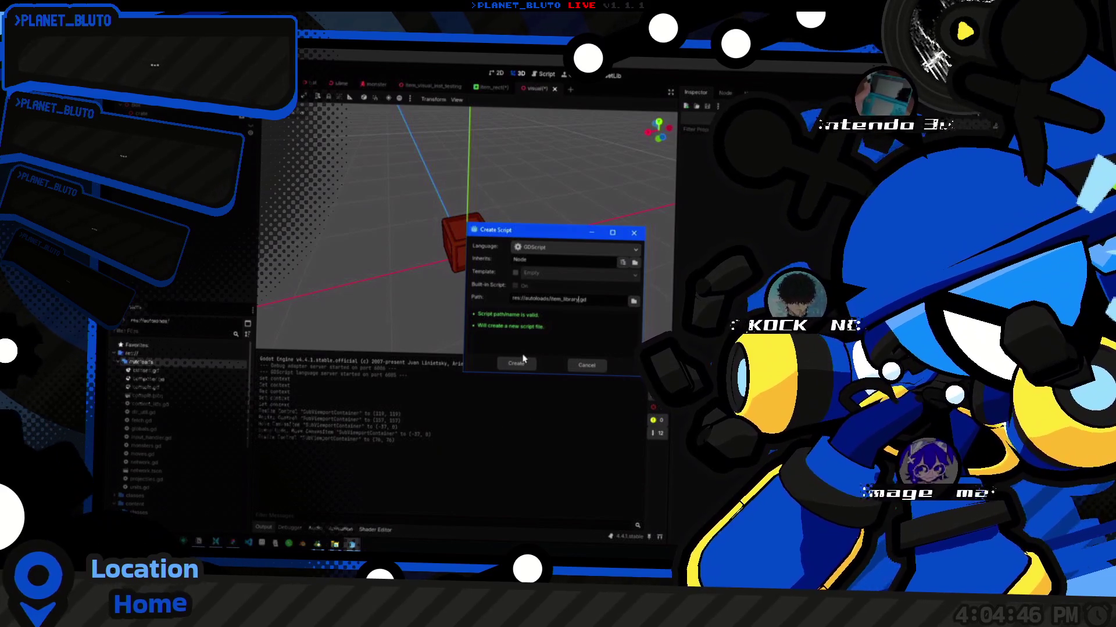
{"action": "left_click", "coordinate": [516, 363]}
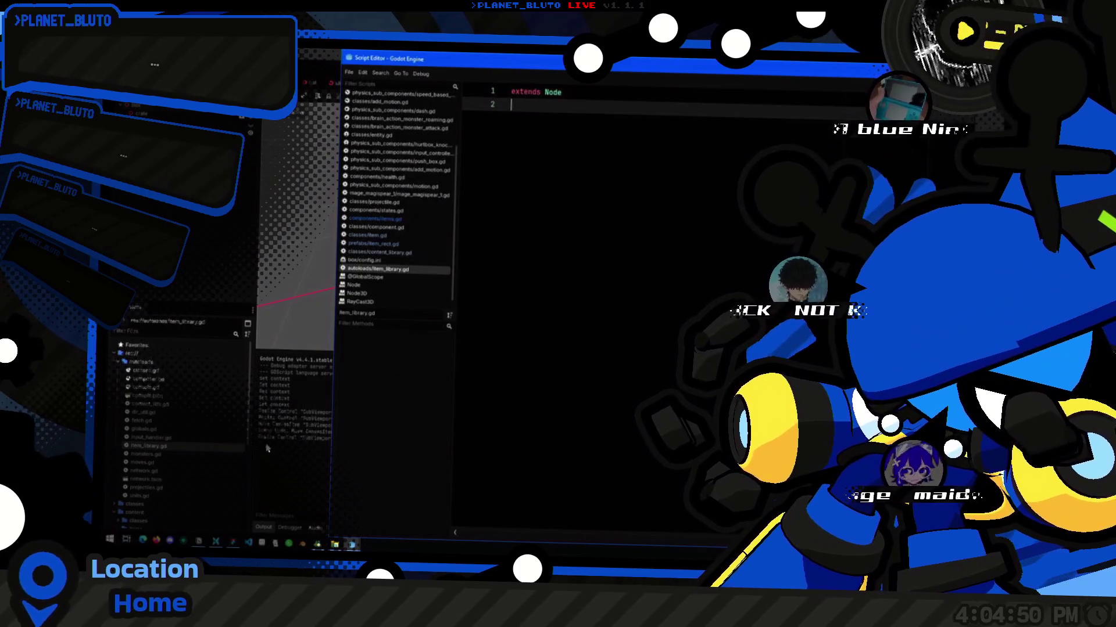
Copy the first ten lines of monsters.gd
{"action": "left_click", "coordinate": [166, 456]}
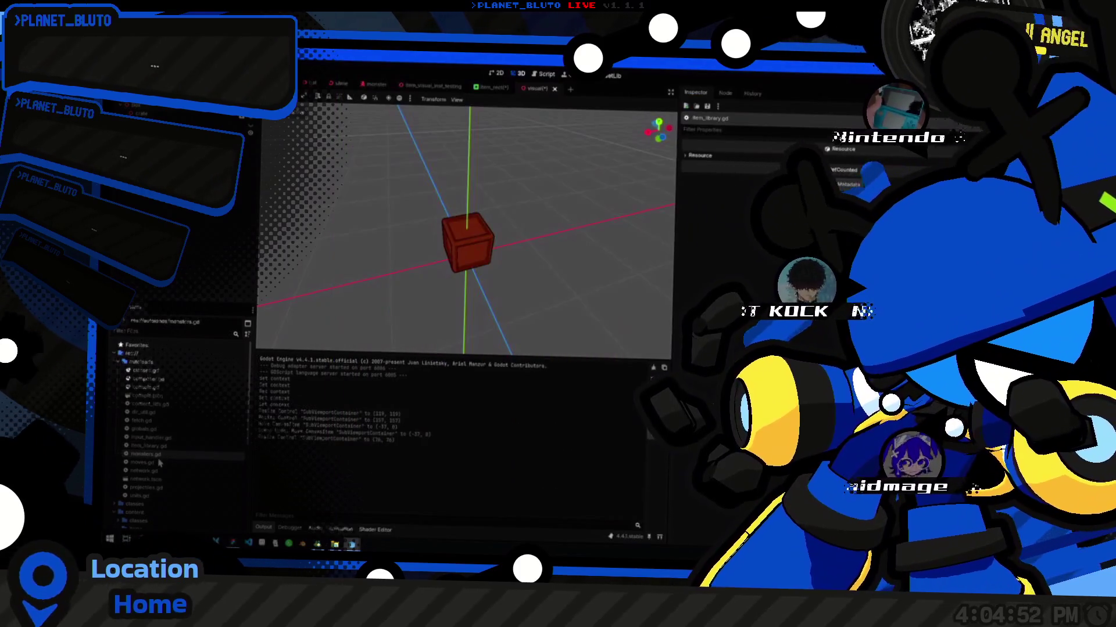
{"action": "double_click", "coordinate": [163, 456]}
{"action": "scroll", "coordinate": [581, 308], "scroll_direction": "up", "scroll_amount": 4}
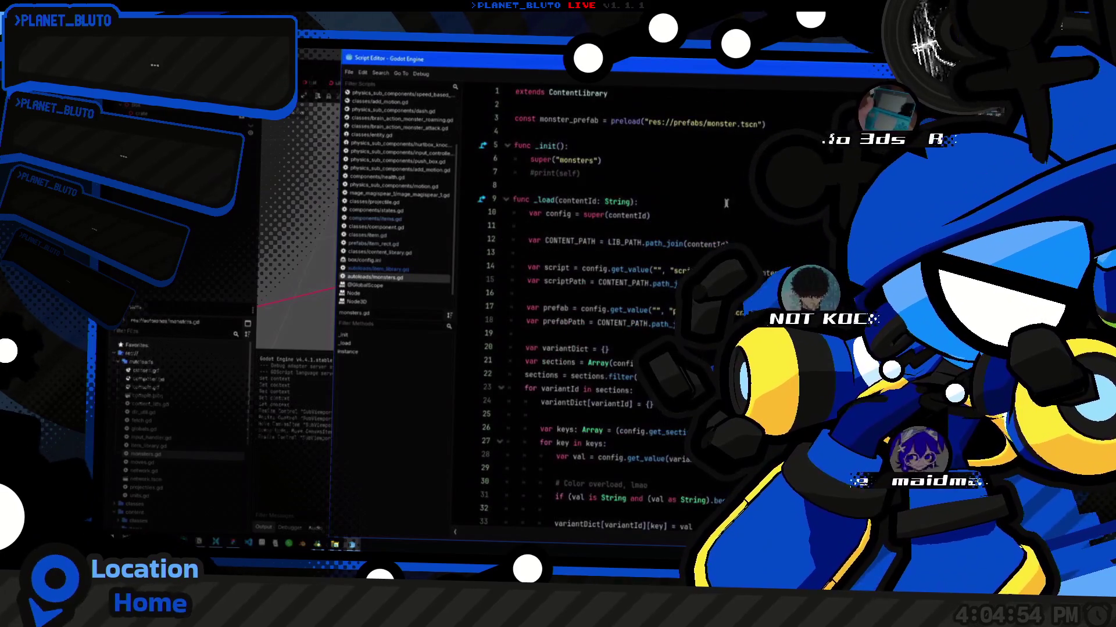
{"action": "key", "text": "Down"}
{"action": "key", "text": "Down"}
{"action": "key", "text": "Down"}
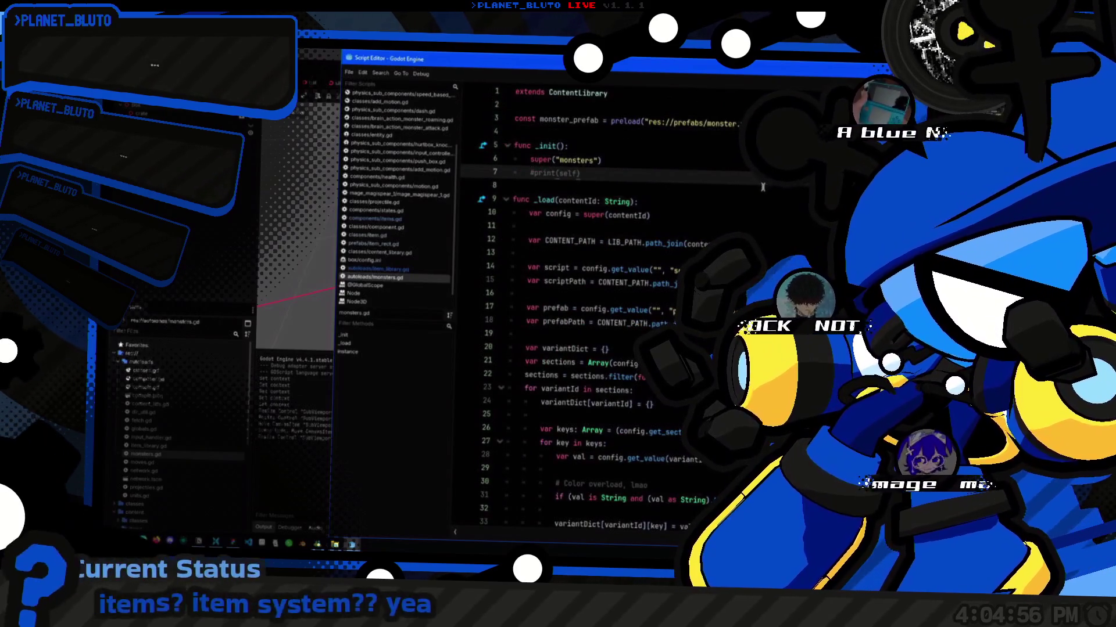
{"action": "key", "text": "Down"}
{"action": "key", "text": "Down"}
{"action": "key", "text": "Down"}
{"action": "key", "text": "End"}
{"action": "key", "text": "shift+Up"}
{"action": "key", "text": "shift+Up"}
{"action": "key", "text": "shift+Up"}
{"action": "key", "text": "shift+Home"}
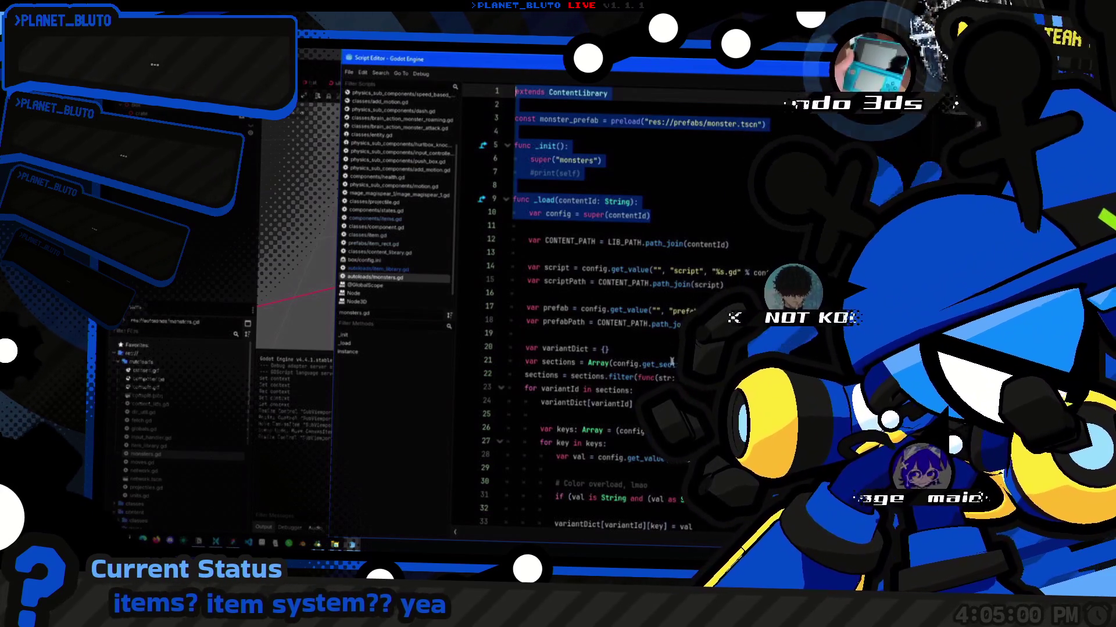
{"action": "scroll", "coordinate": [668, 361], "scroll_direction": "down", "scroll_amount": 10}
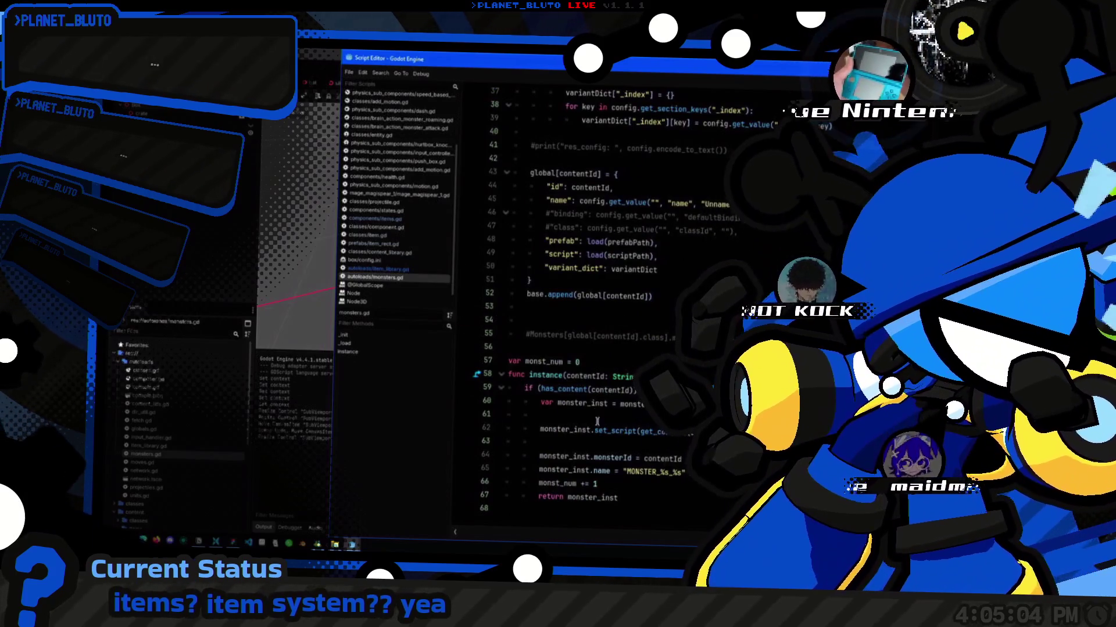
Paste them into item_library.gd, delete the monster_prefab preload line, and return to monsters.gd
{"action": "key", "text": "alt+Left"}
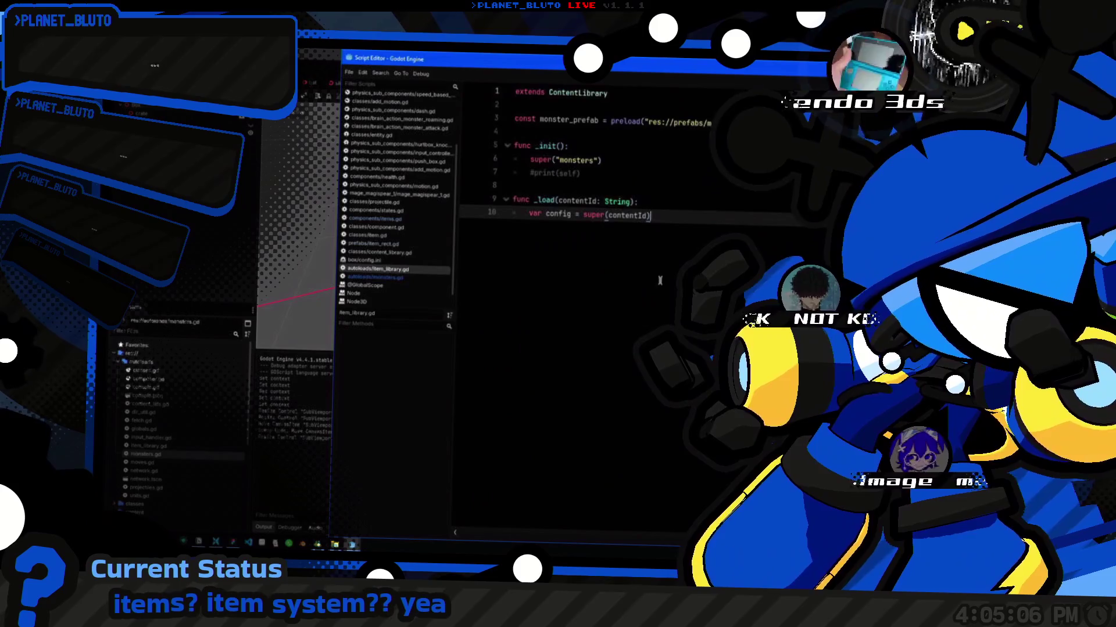
{"action": "left_click", "coordinate": [695, 129]}
{"action": "key", "text": "BackSpace"}
{"action": "key", "text": "BackSpace"}
{"action": "key", "text": "BackSpace"}
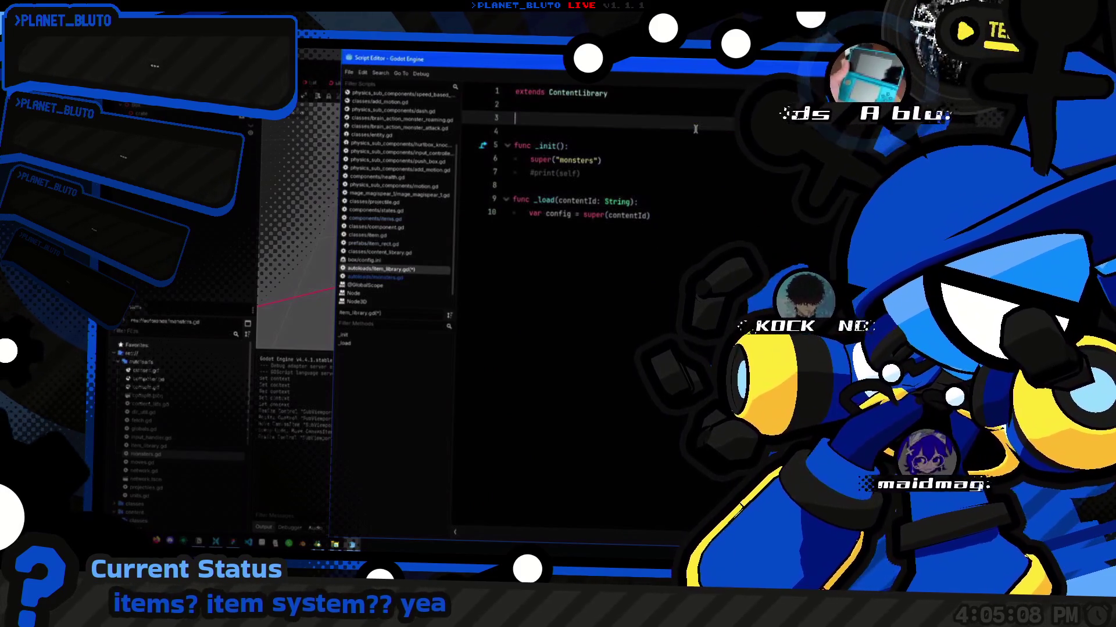
{"action": "key", "text": "alt+Right"}
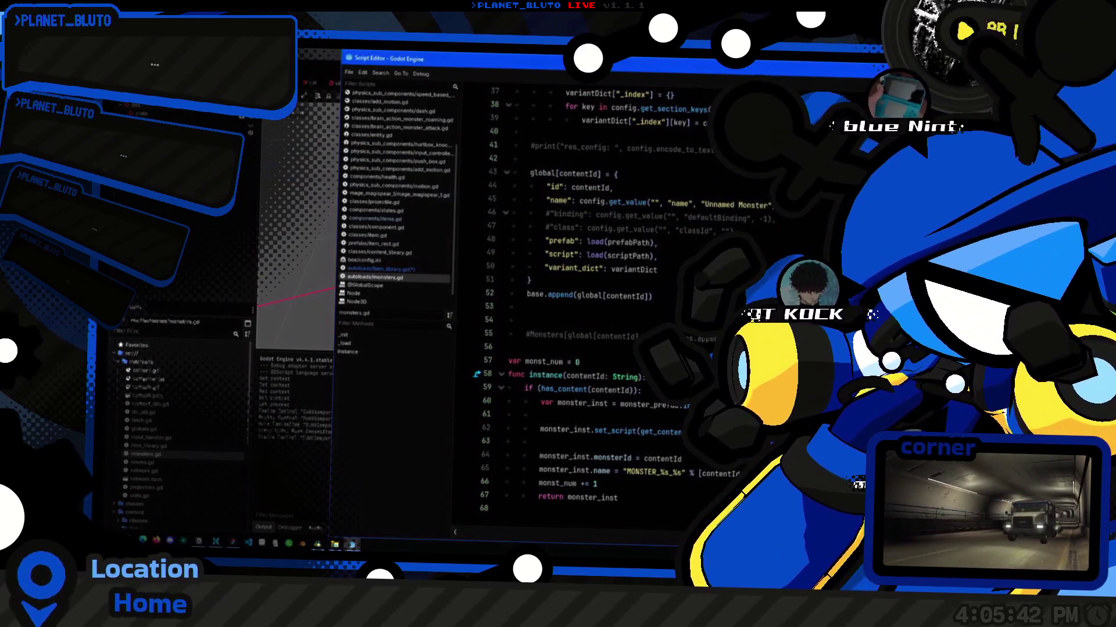
{"action": "left_click", "coordinate": [657, 269]}
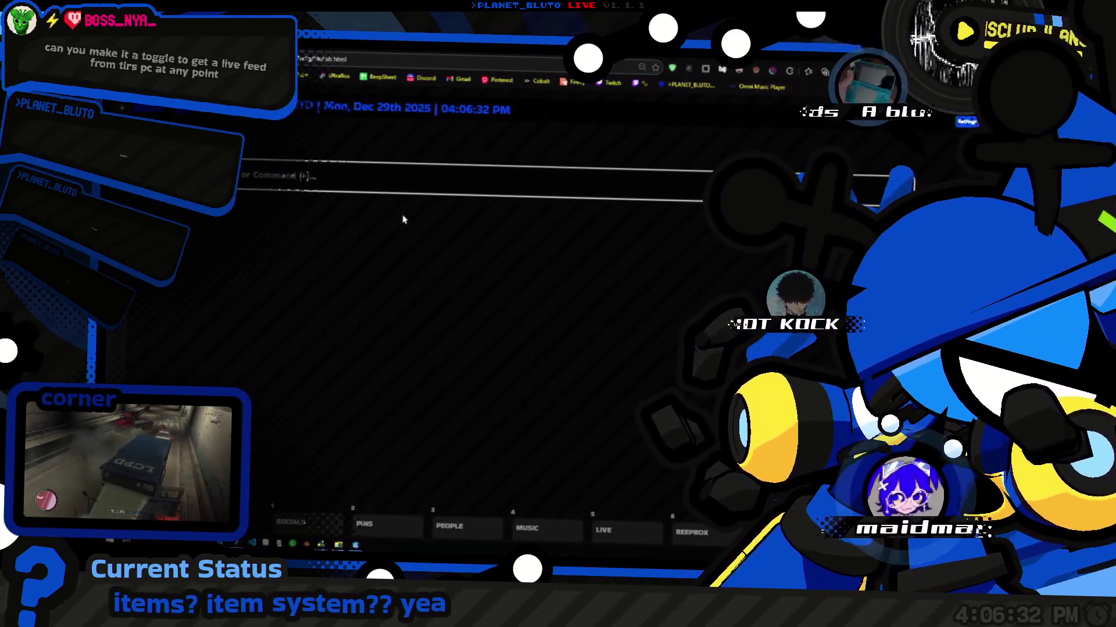
{"action": "key", "text": "alt+Tab"}
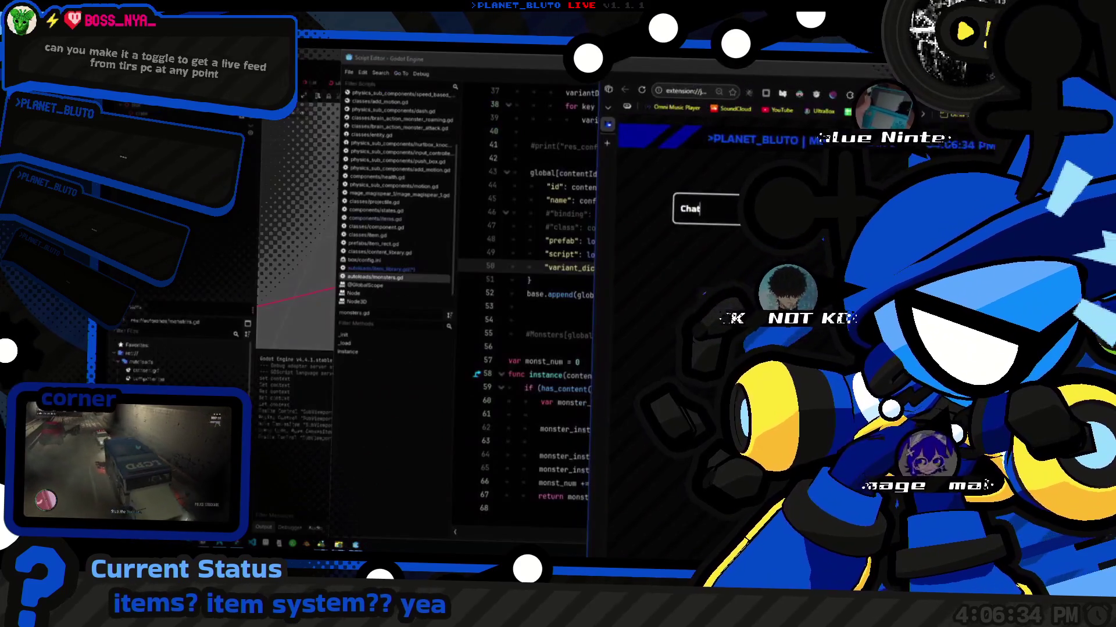
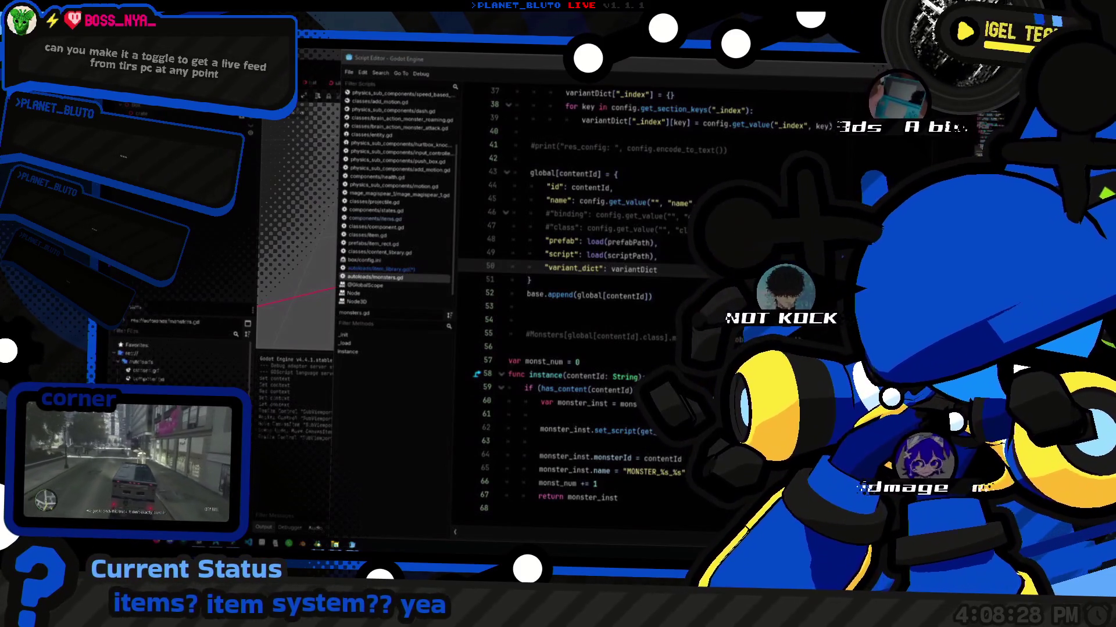
Review the open script's class and name lines down to the sections loop
{"action": "key", "text": "alt+Tab"}
{"action": "left_click", "coordinate": [678, 231]}
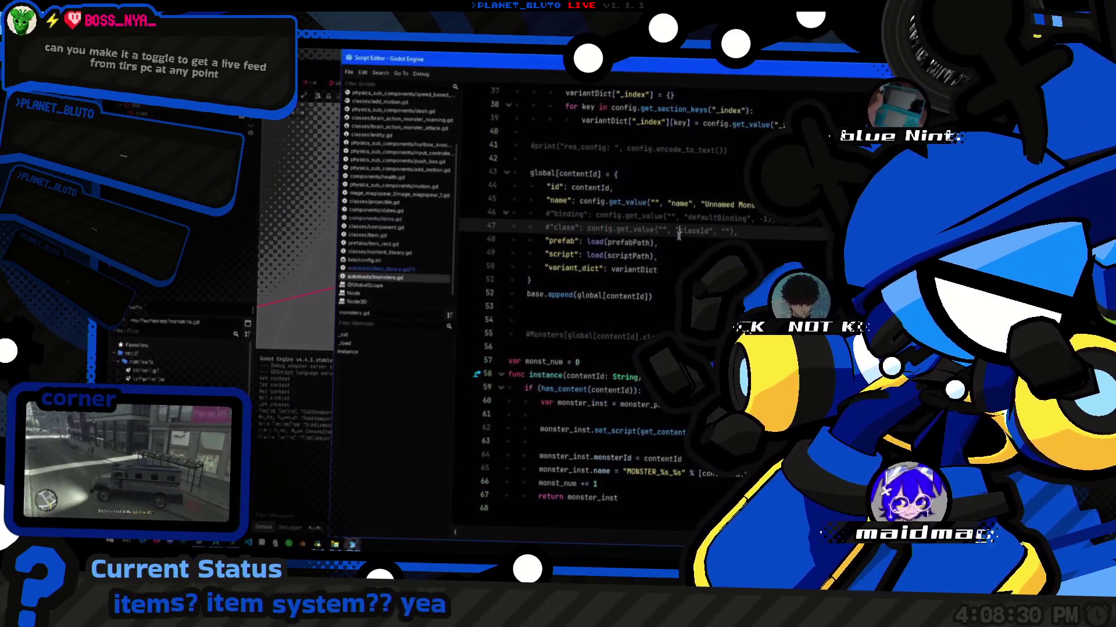
{"action": "left_click", "coordinate": [799, 200]}
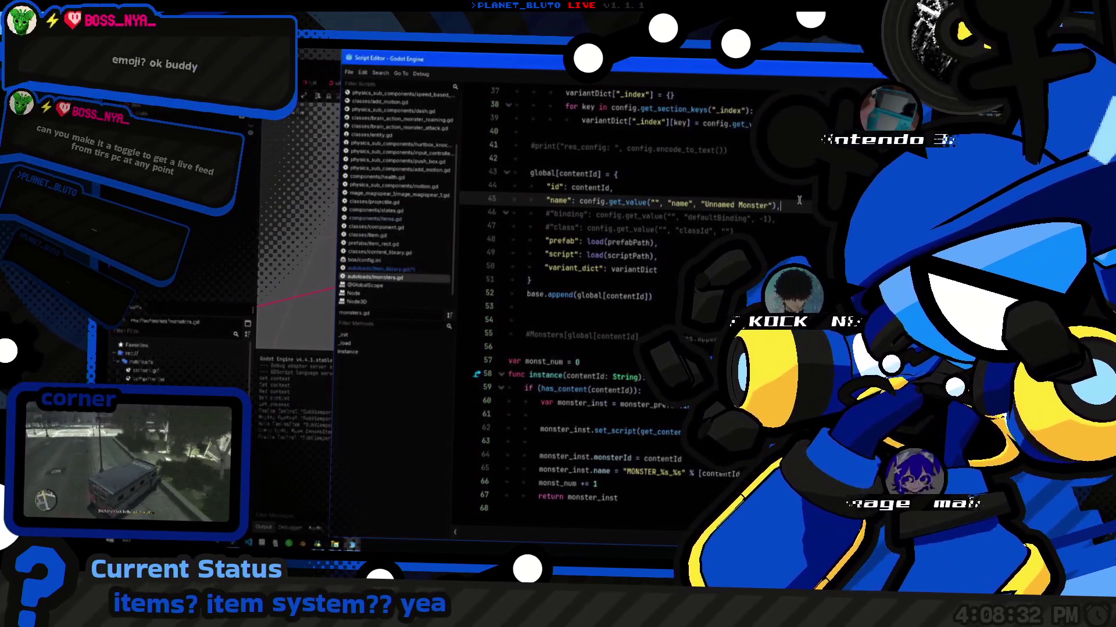
{"action": "left_click", "coordinate": [530, 158]}
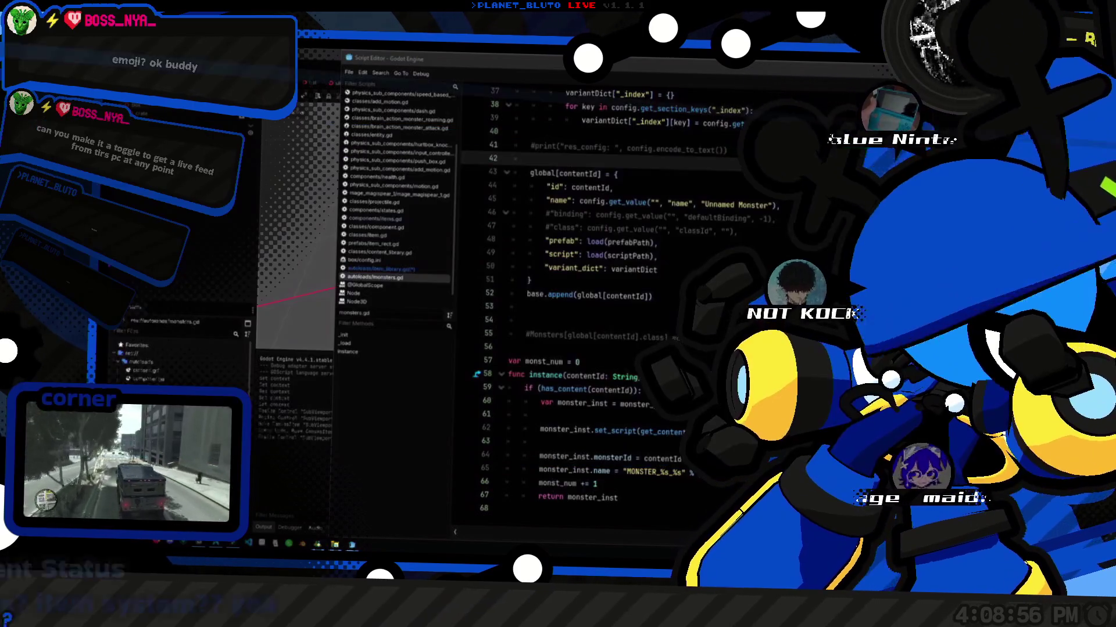
{"action": "left_click", "coordinate": [529, 280]}
{"action": "scroll", "coordinate": [529, 280], "scroll_direction": "up", "scroll_amount": 2}
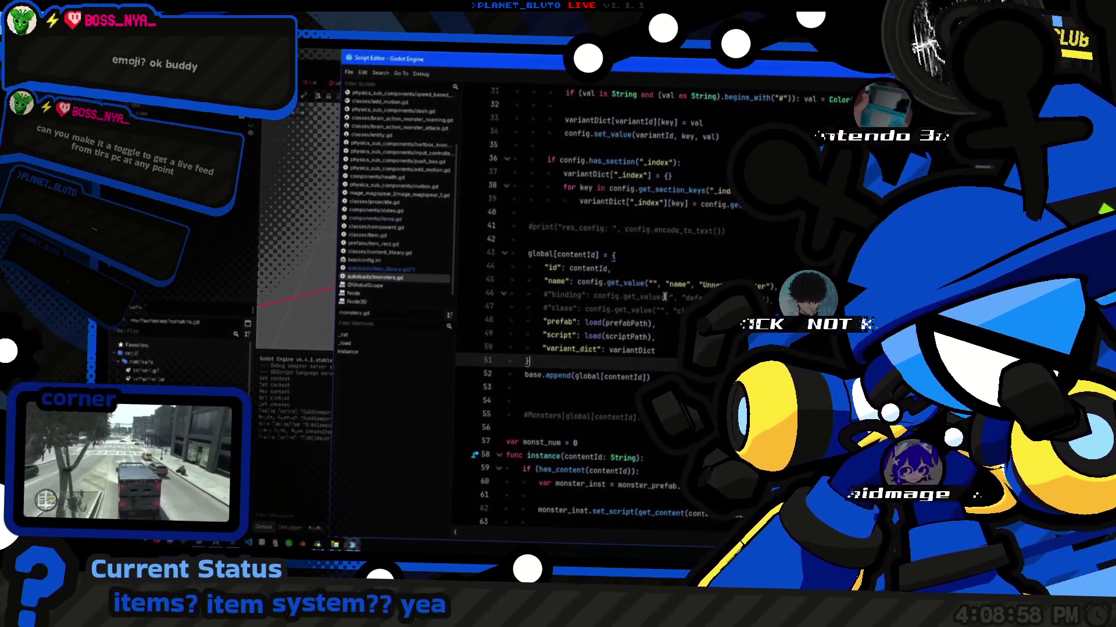
{"action": "scroll", "coordinate": [575, 302], "scroll_direction": "up", "scroll_amount": 5}
{"action": "left_click", "coordinate": [575, 322]}
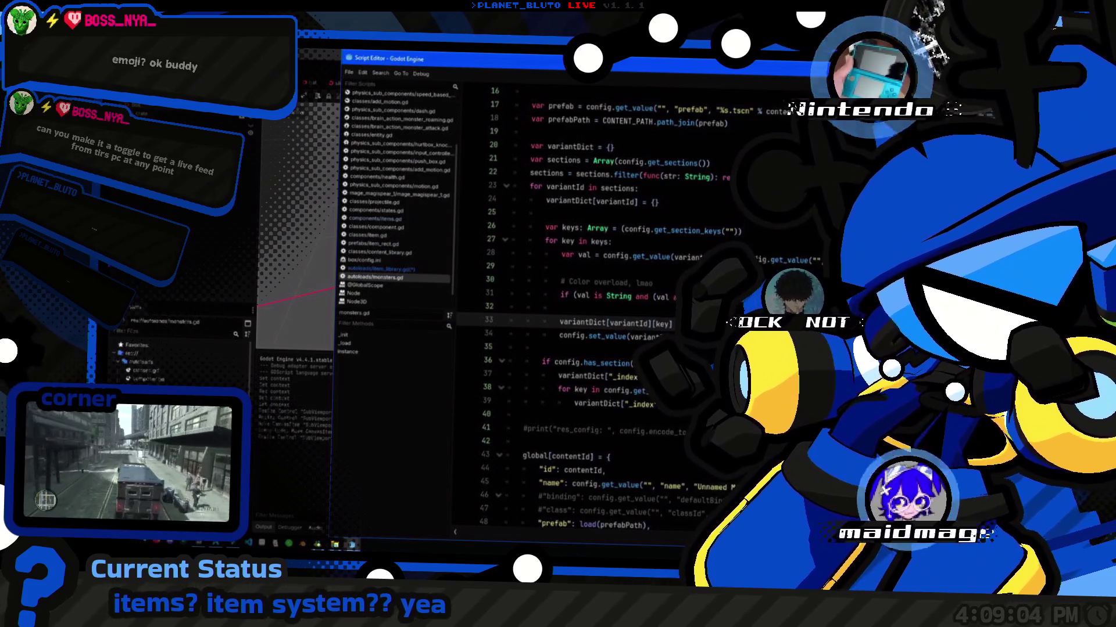
{"action": "key", "text": "Up"}
{"action": "key", "text": "Up"}
{"action": "key", "text": "Up"}
Scroll up past the CONTENT_PATH line to the _load declaration and super call
{"action": "left_click", "coordinate": [767, 193]}
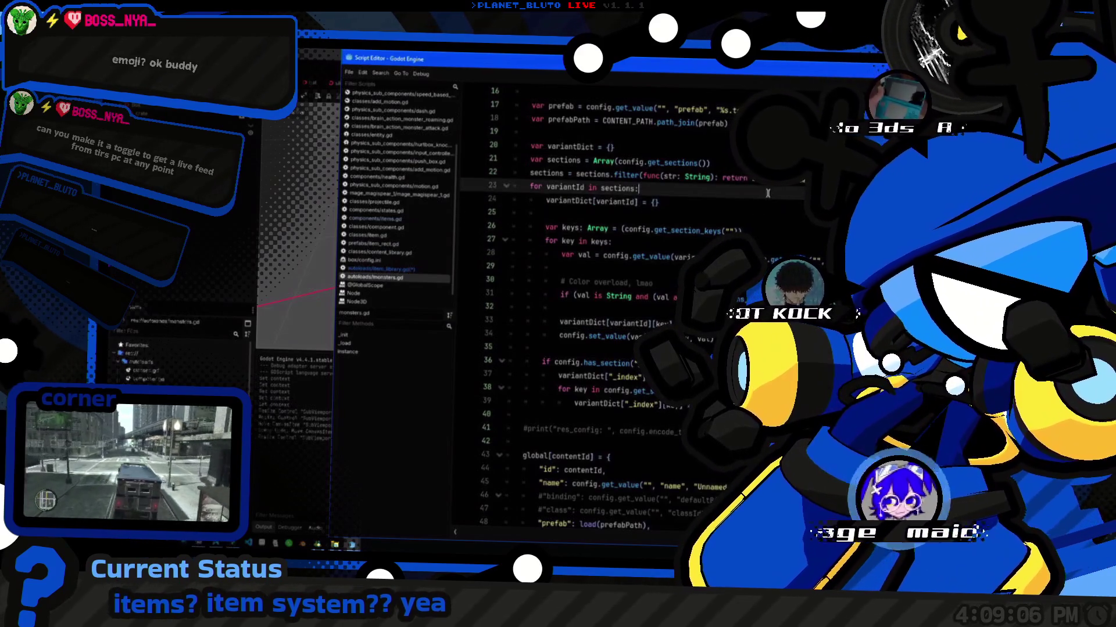
{"action": "scroll", "coordinate": [767, 193], "scroll_direction": "up", "scroll_amount": 4}
{"action": "key", "text": "Up"}
{"action": "key", "text": "Up"}
{"action": "key", "text": "Up"}
{"action": "key", "text": "Down"}
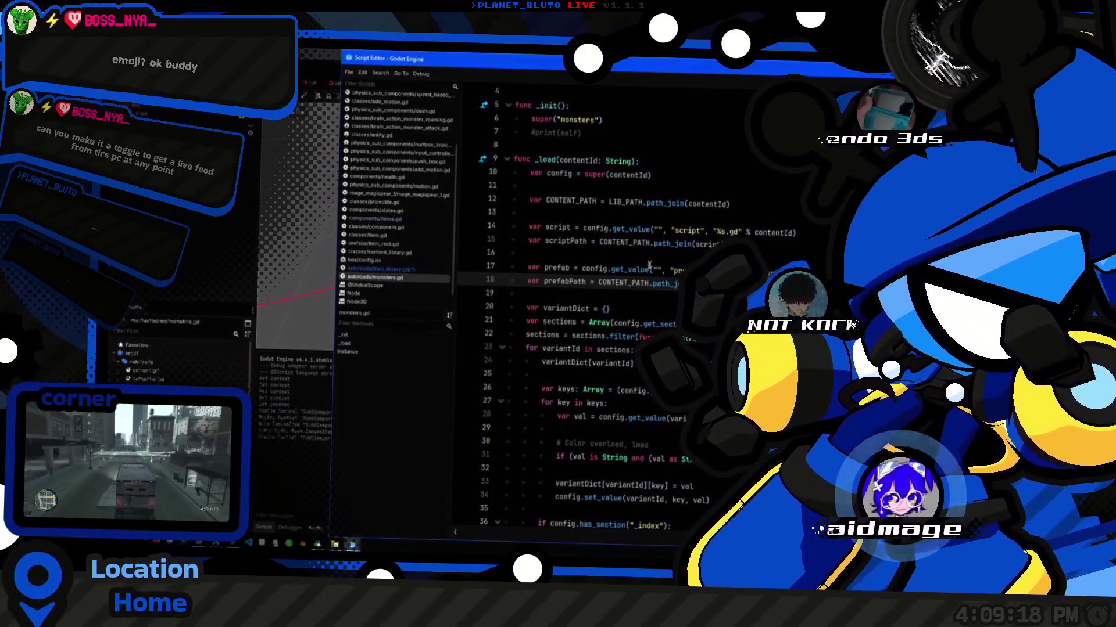
{"action": "key", "text": "Up"}
{"action": "key", "text": "Up"}
{"action": "key", "text": "Up"}
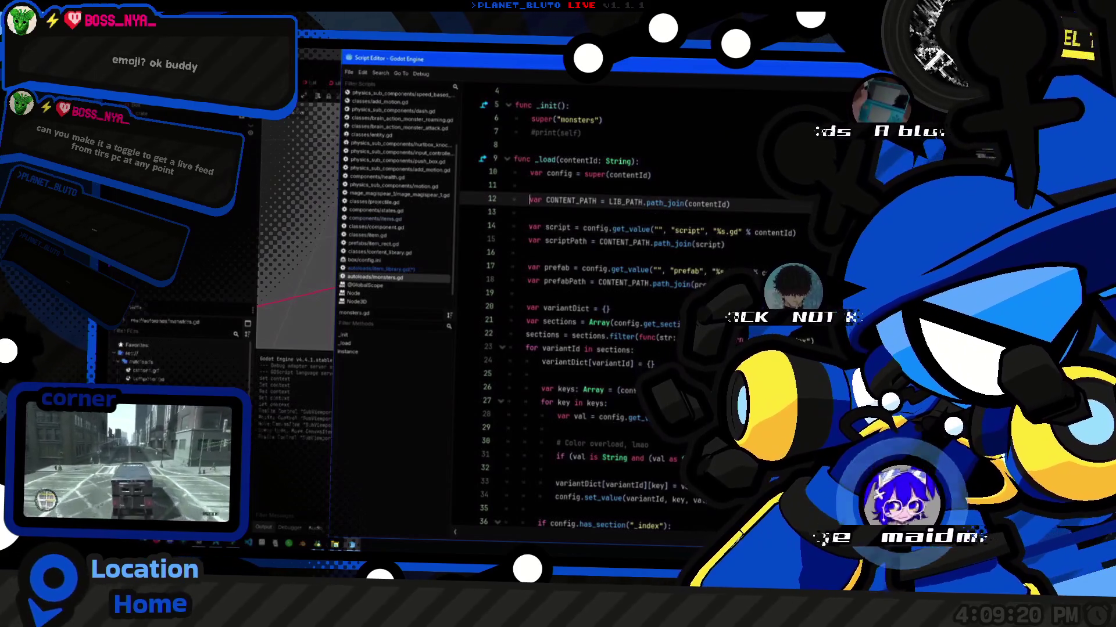
{"action": "scroll", "coordinate": [654, 200], "scroll_direction": "up", "scroll_amount": 1}
{"action": "left_click", "coordinate": [657, 201]}
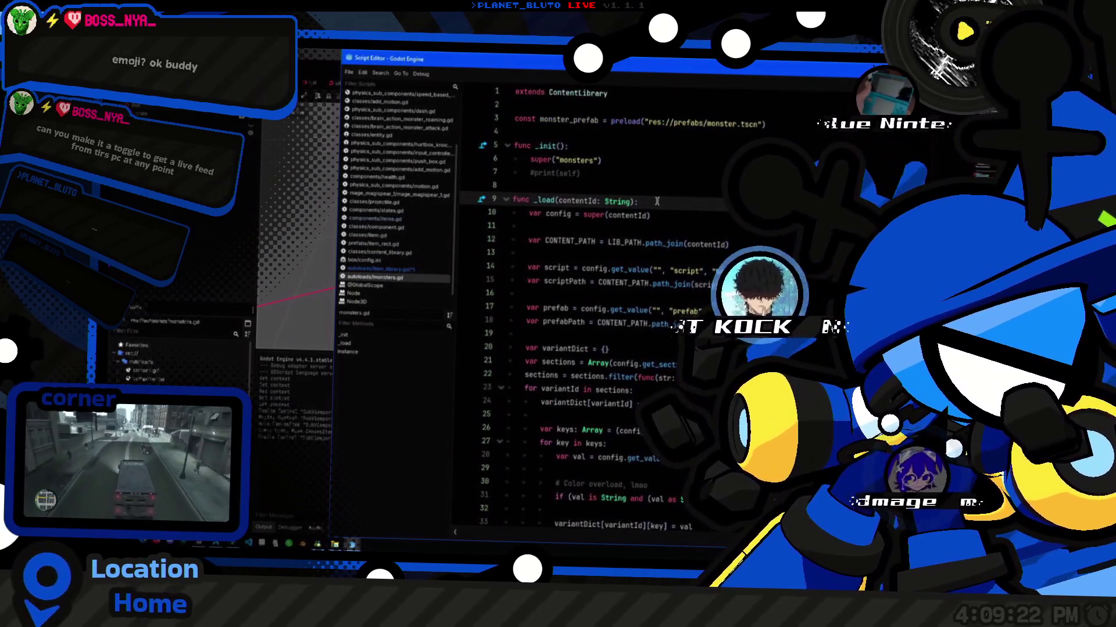
{"action": "key", "text": "Up"}
{"action": "key", "text": "Up"}
{"action": "key", "text": "Up"}
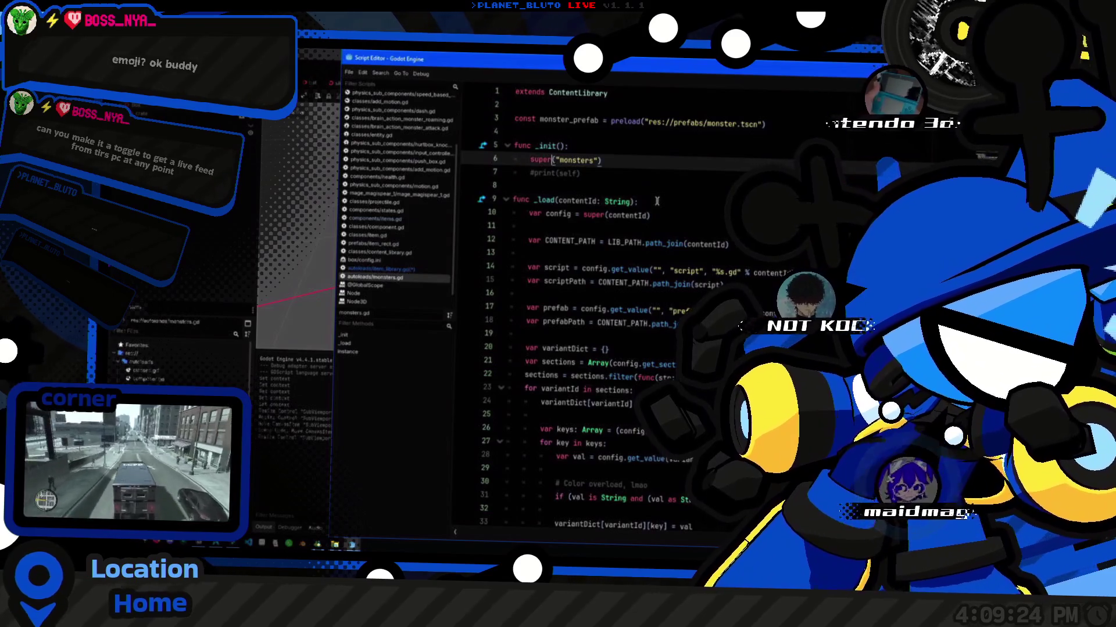
In item_library.gd, change super("monsters") to super("items")
{"action": "left_click", "coordinate": [381, 269]}
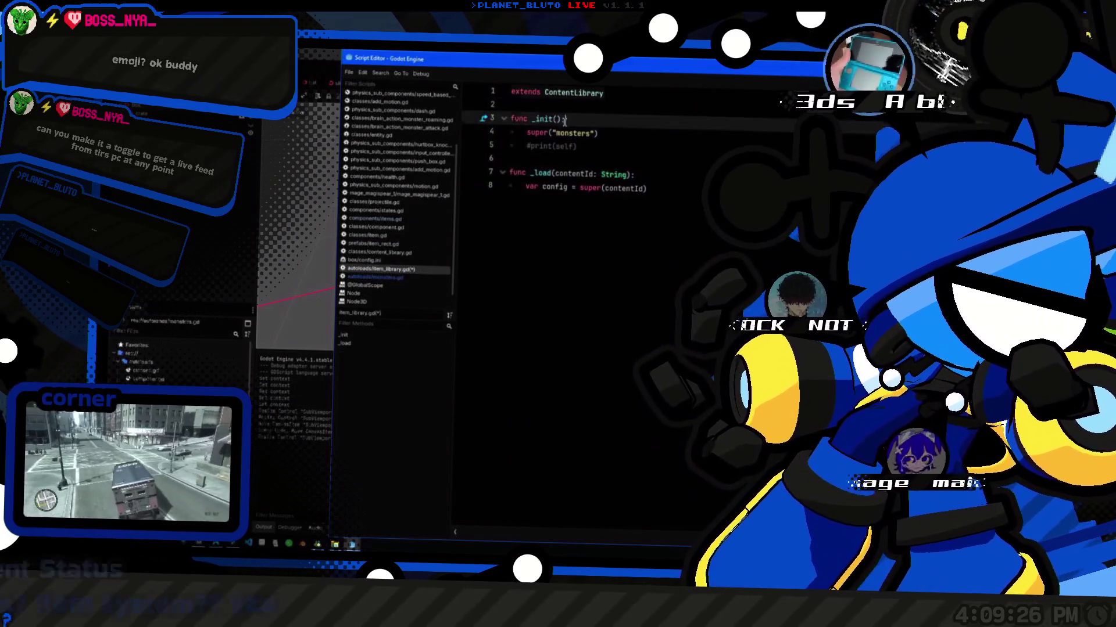
{"action": "double_click", "coordinate": [569, 129]}
{"action": "type", "text": "items"}
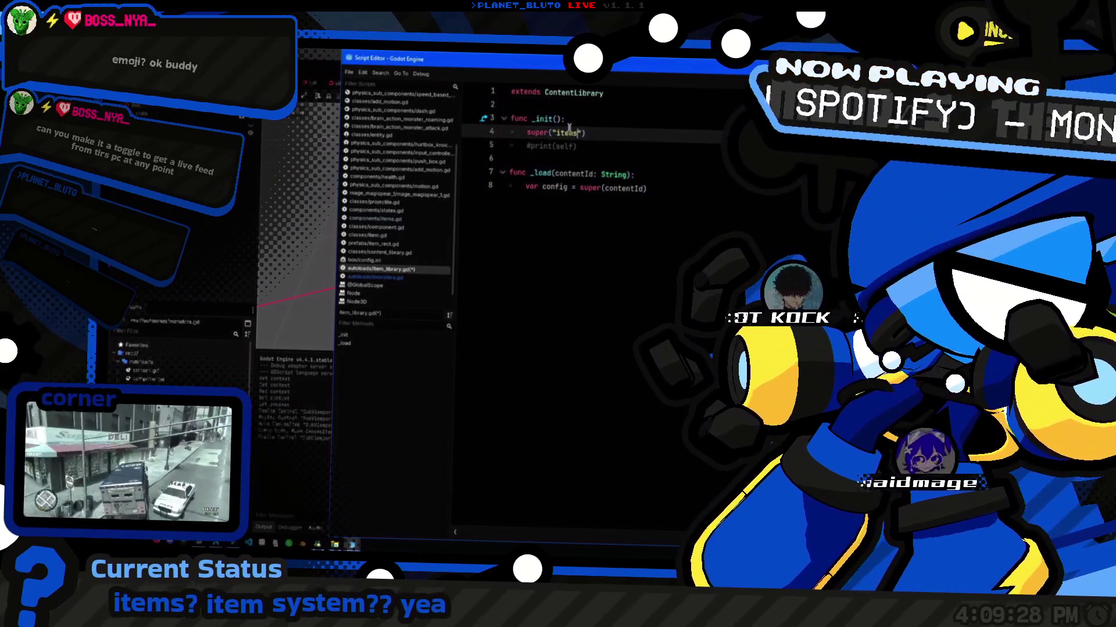
{"action": "key", "text": "End"}
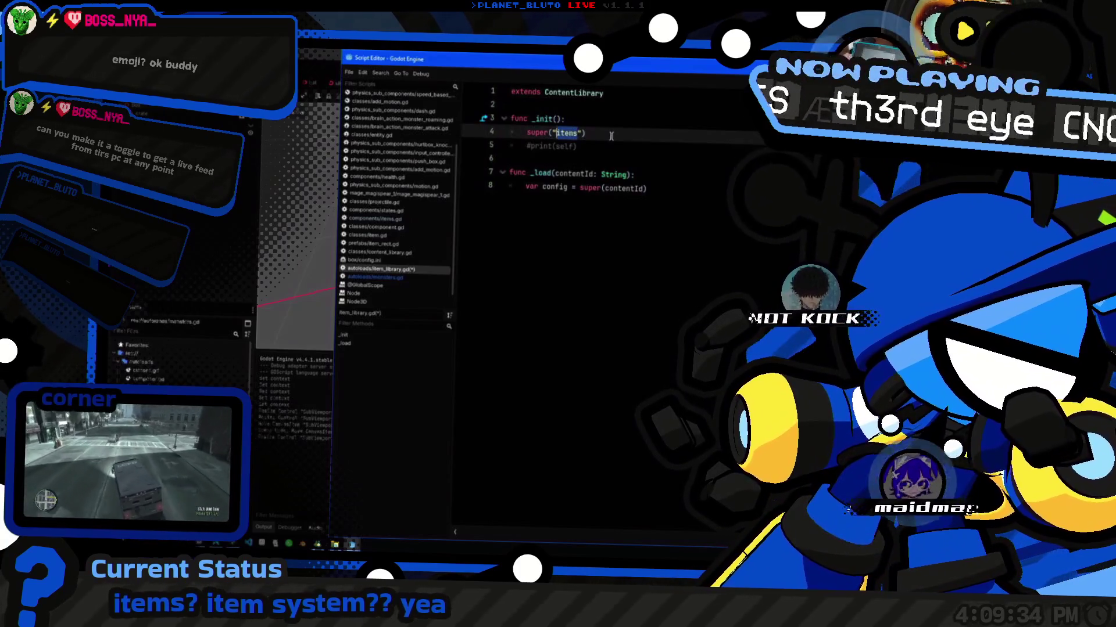
{"action": "key", "text": "Down"}
{"action": "key", "text": "Down"}
{"action": "key", "text": "Down"}
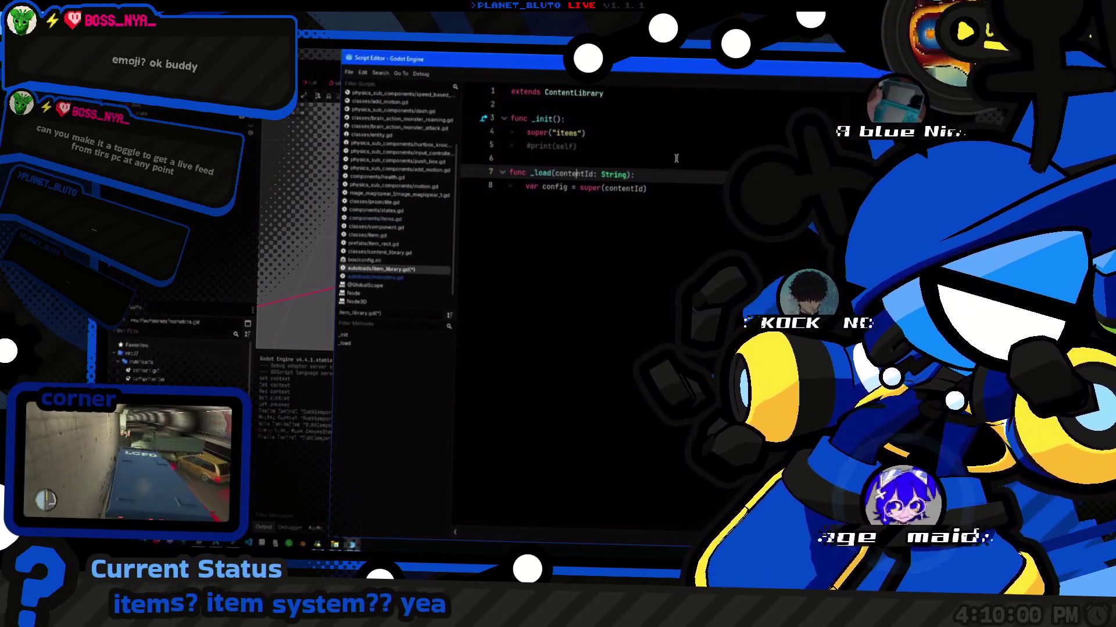
{"action": "left_click", "coordinate": [678, 186]}
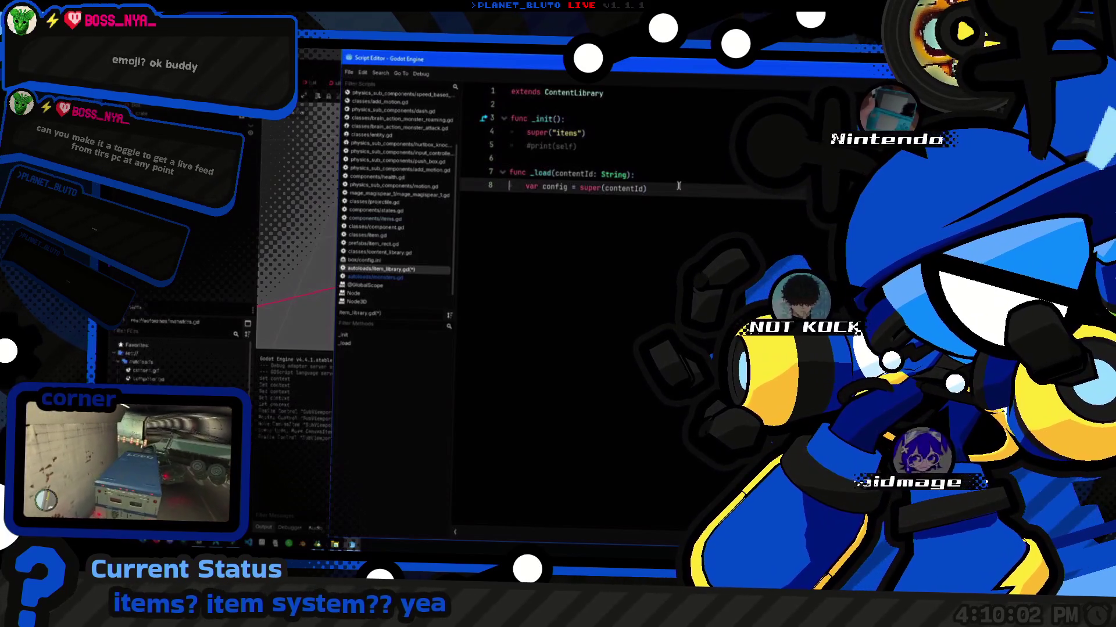
{"action": "key", "text": "Home"}
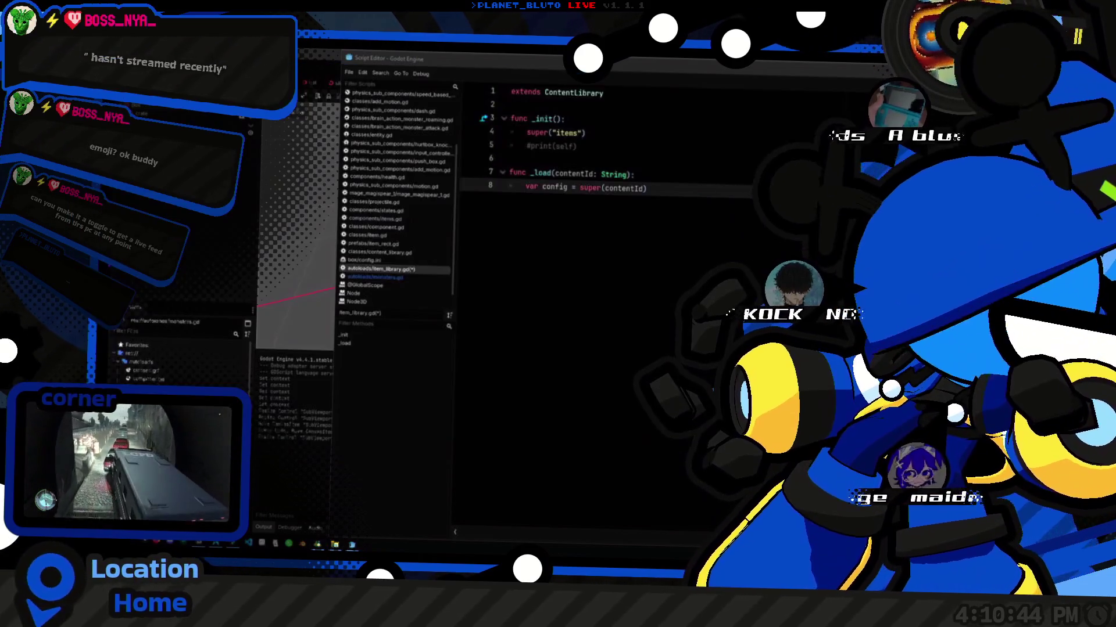
{"action": "left_click", "coordinate": [733, 232]}
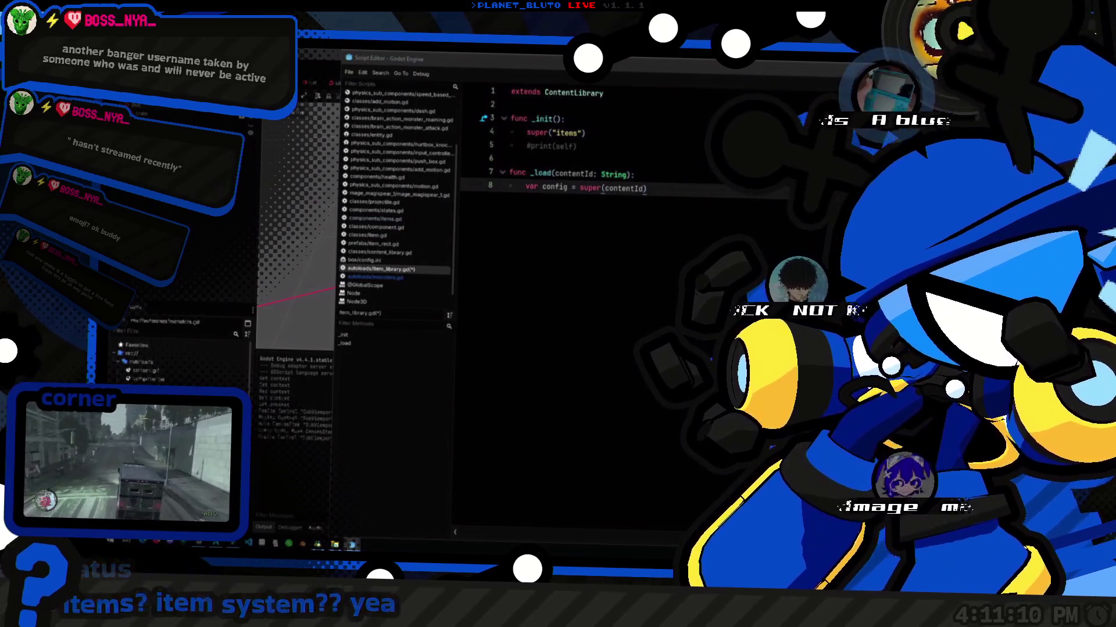
{"action": "key", "text": "alt+Tab"}
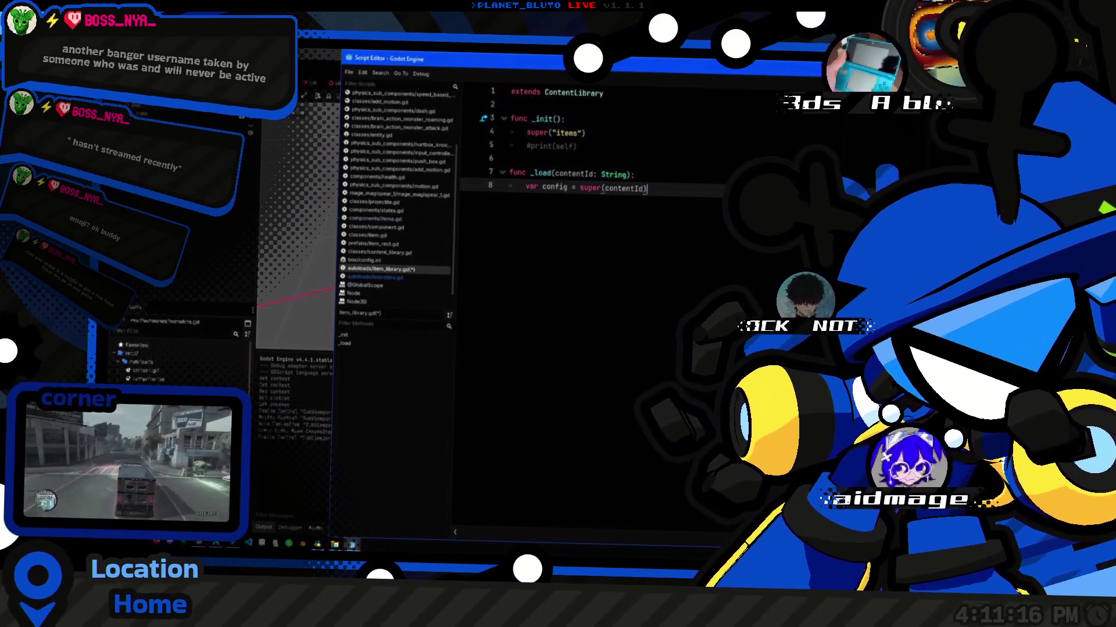
{"action": "key", "text": "alt+Tab"}
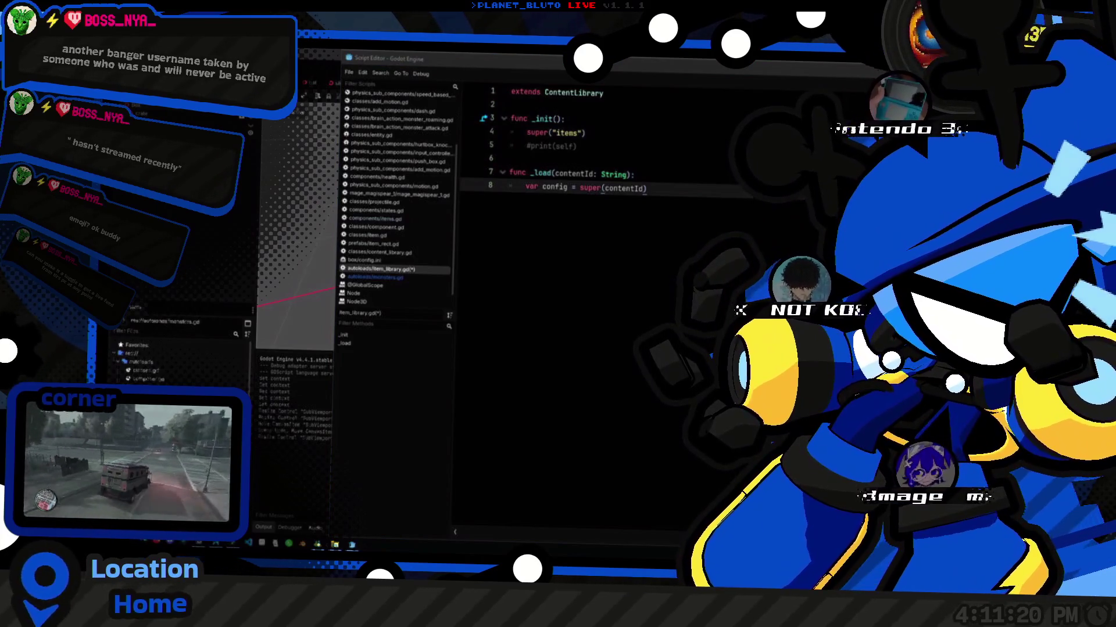
{"action": "key", "text": "alt+space"}
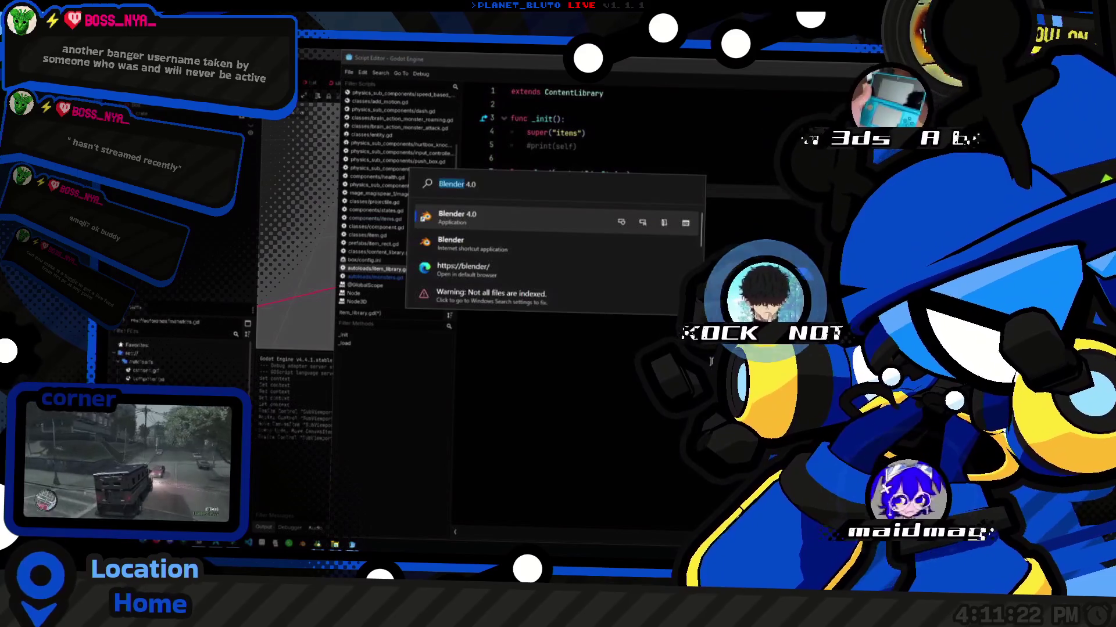
Launch the Webcam app and set its video source to the laptop's overlay feed
{"action": "type", "text": "webcam"}
{"action": "key", "text": "Return"}
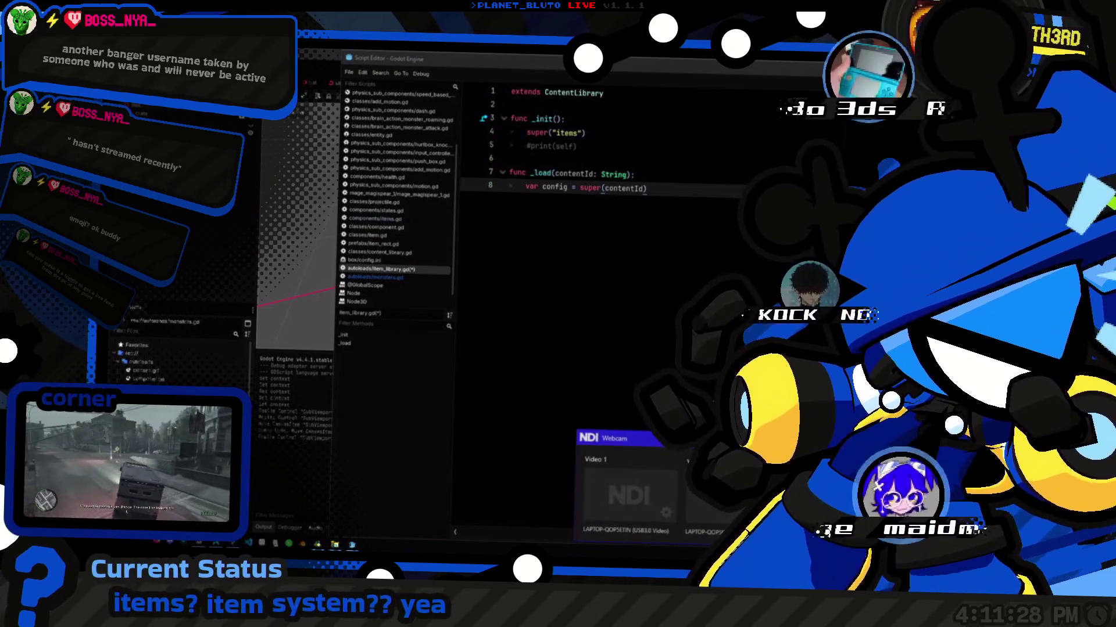
{"action": "right_click", "coordinate": [567, 410]}
{"action": "mouse_move", "coordinate": [587, 432]}
{"action": "left_click", "coordinate": [523, 430]}
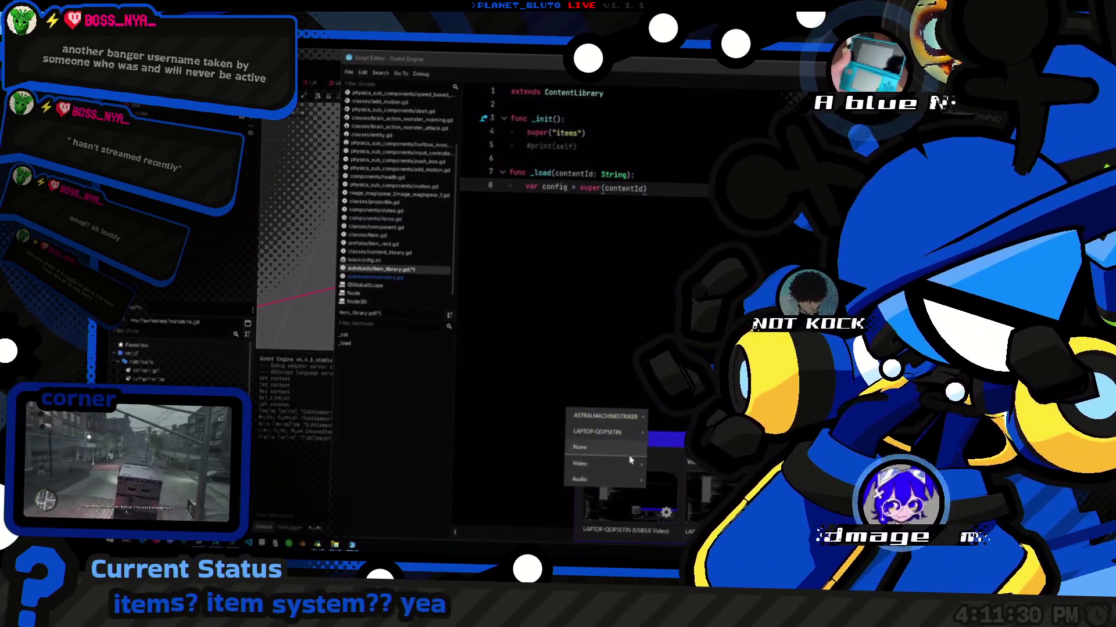
{"action": "right_click", "coordinate": [665, 416]}
{"action": "mouse_move", "coordinate": [677, 423]}
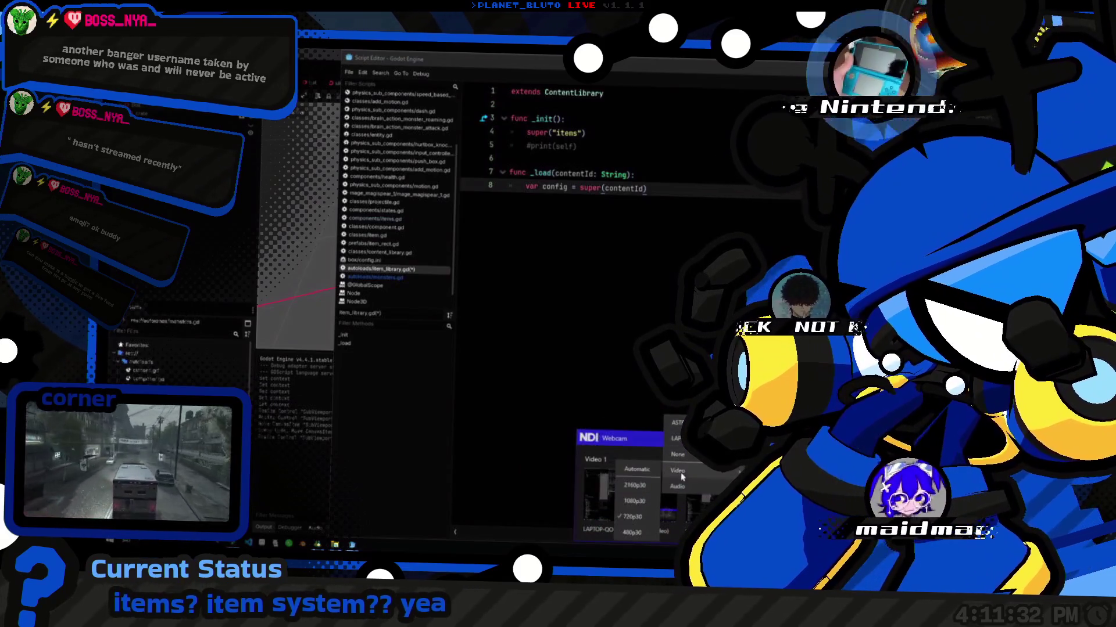
{"action": "right_click", "coordinate": [563, 407]}
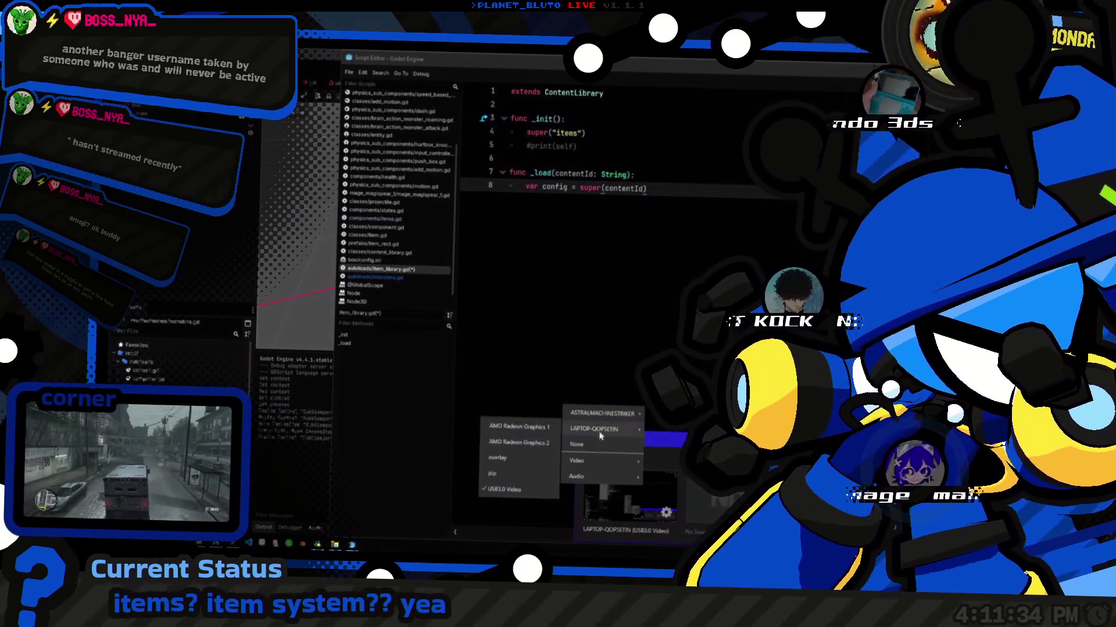
{"action": "mouse_move", "coordinate": [594, 429]}
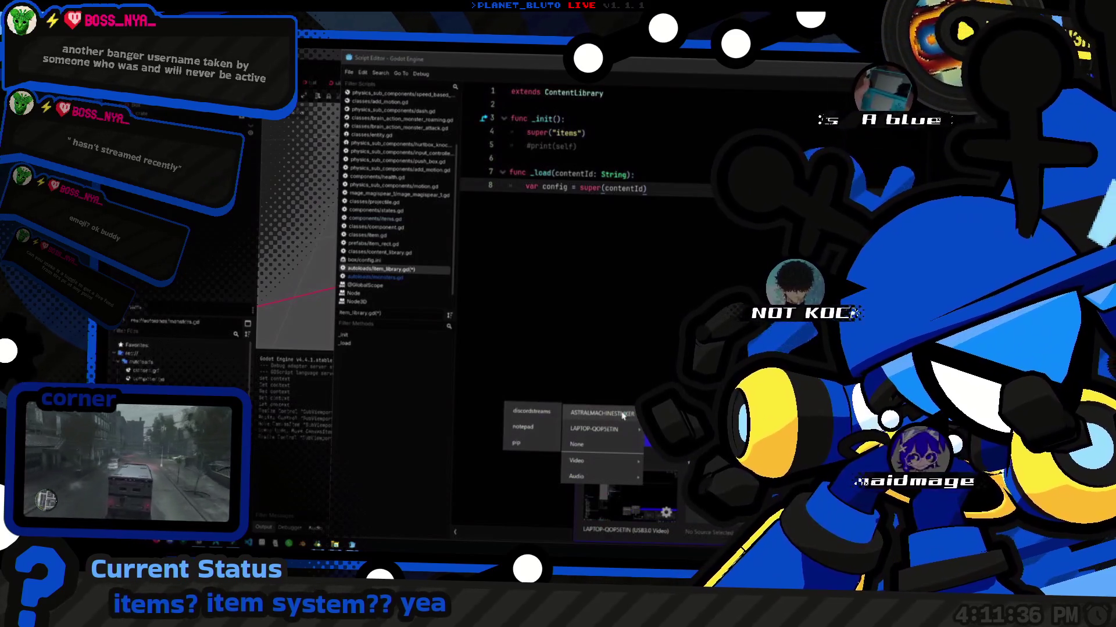
{"action": "left_click", "coordinate": [516, 459]}
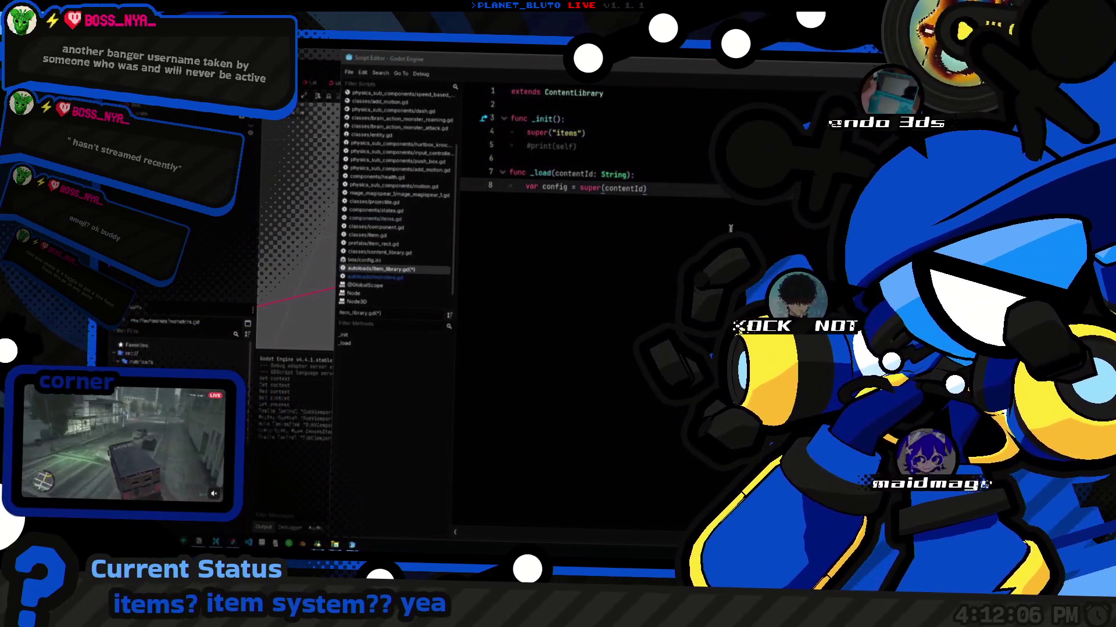
Delete the commented-out print line, then check the super("items") and config lines
{"action": "left_click", "coordinate": [718, 148]}
{"action": "key", "text": "shift+Home"}
{"action": "key", "text": "BackSpace"}
{"action": "key", "text": "BackSpace"}
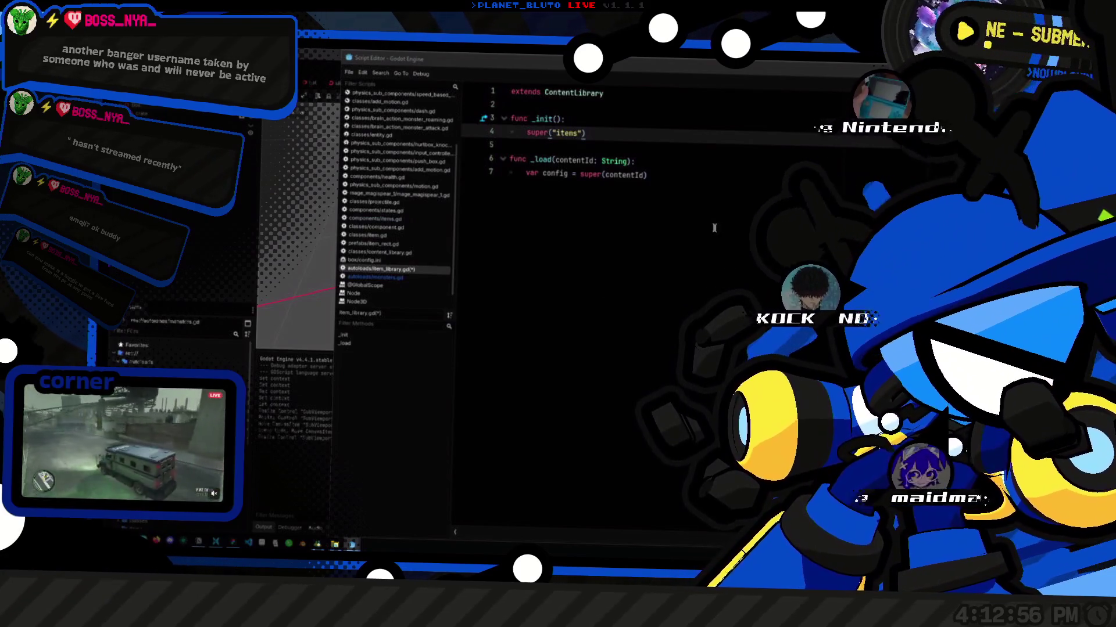
{"action": "left_click", "coordinate": [714, 228]}
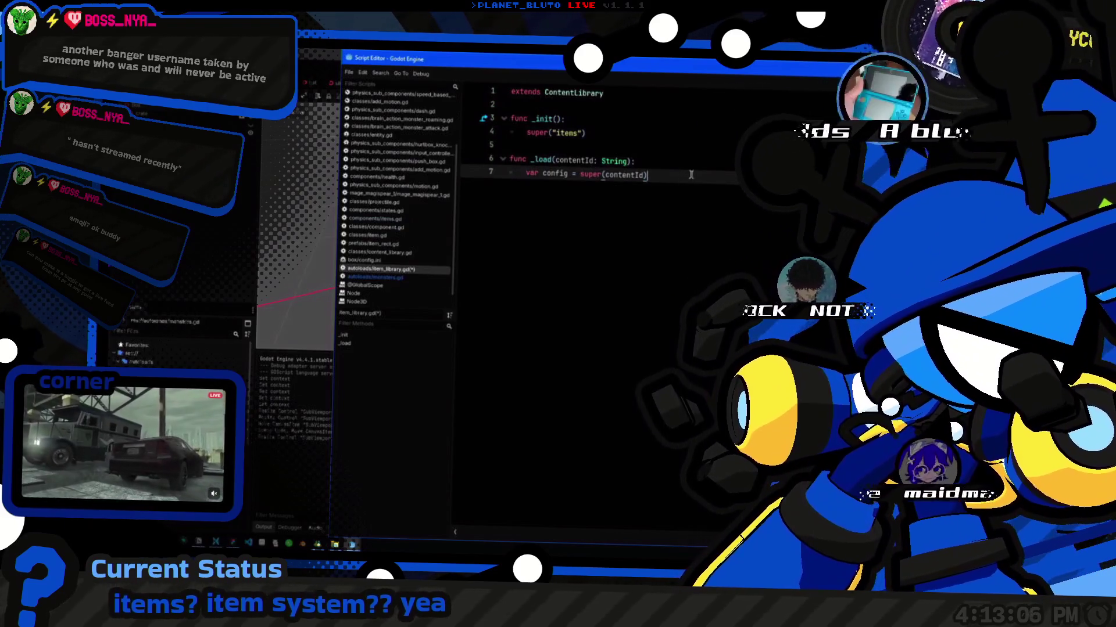
{"action": "left_click", "coordinate": [650, 130]}
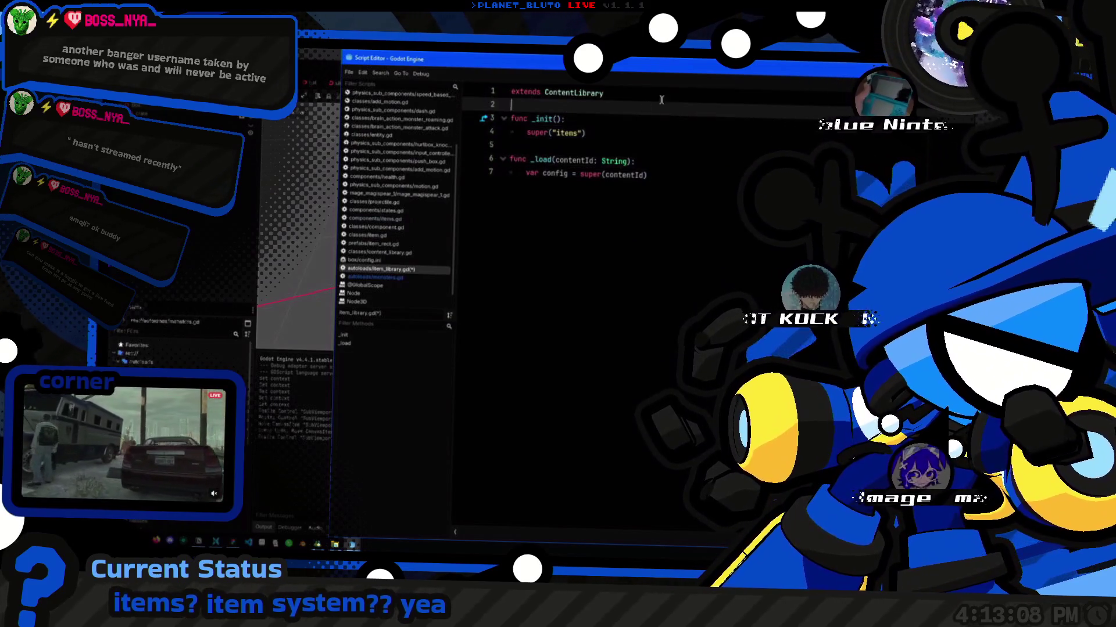
{"action": "left_click", "coordinate": [663, 178]}
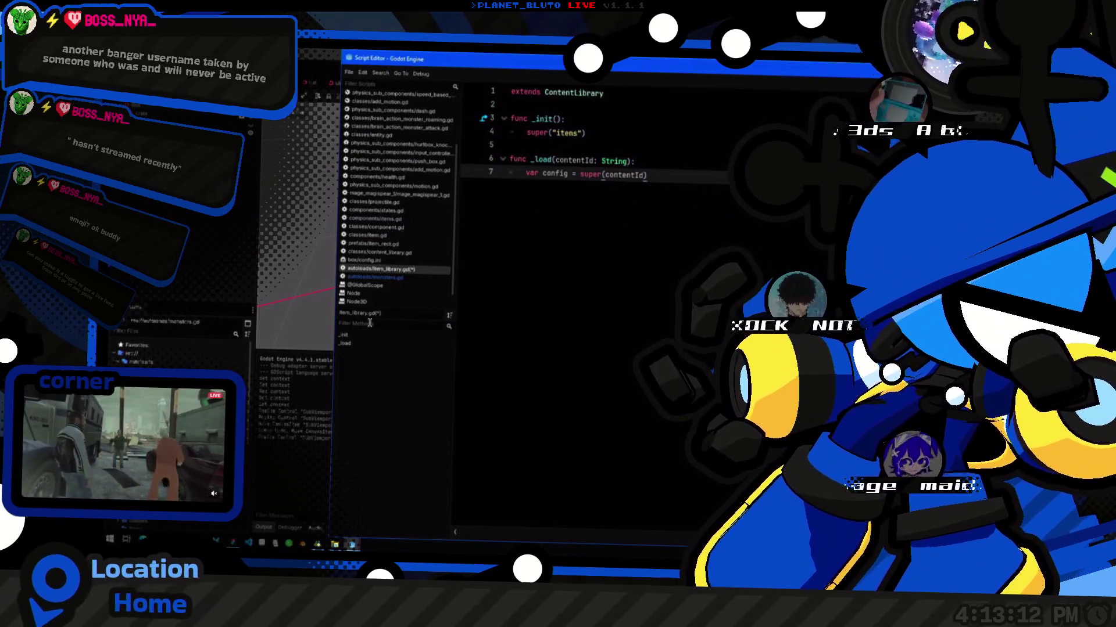
{"action": "key", "text": "ctrl+F2"}
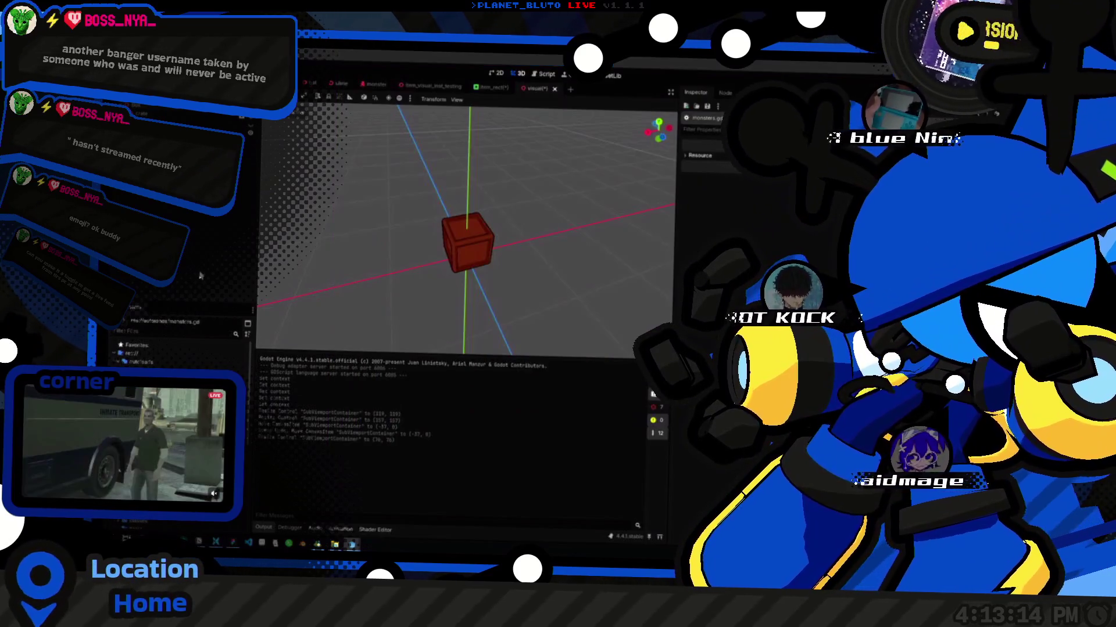
{"action": "key", "text": "ctrl+F3"}
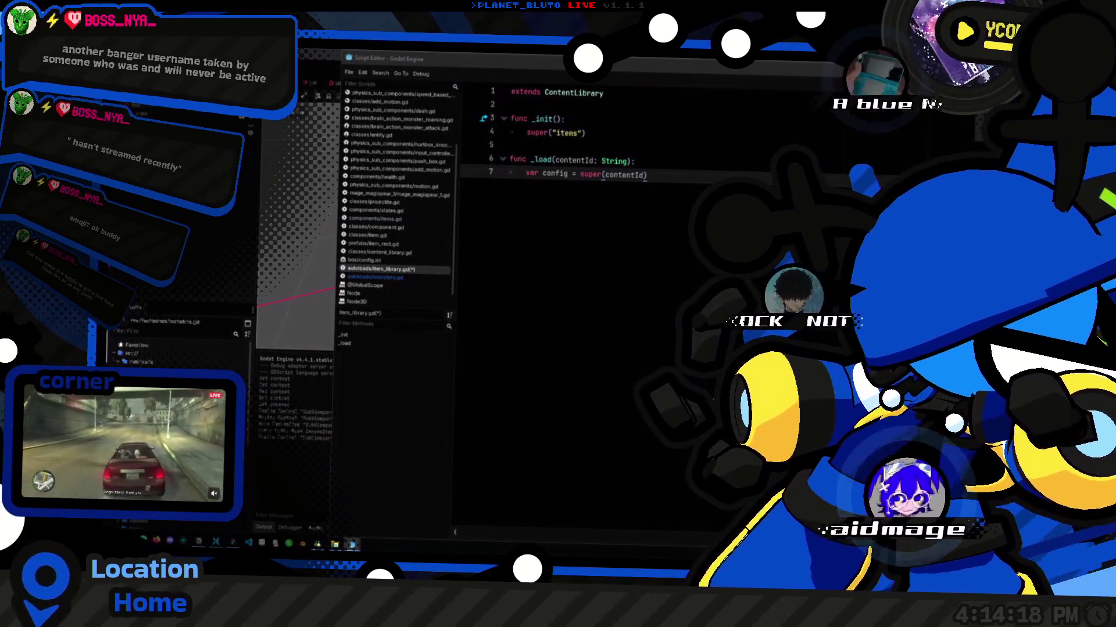
{"action": "key", "text": "alt+Tab"}
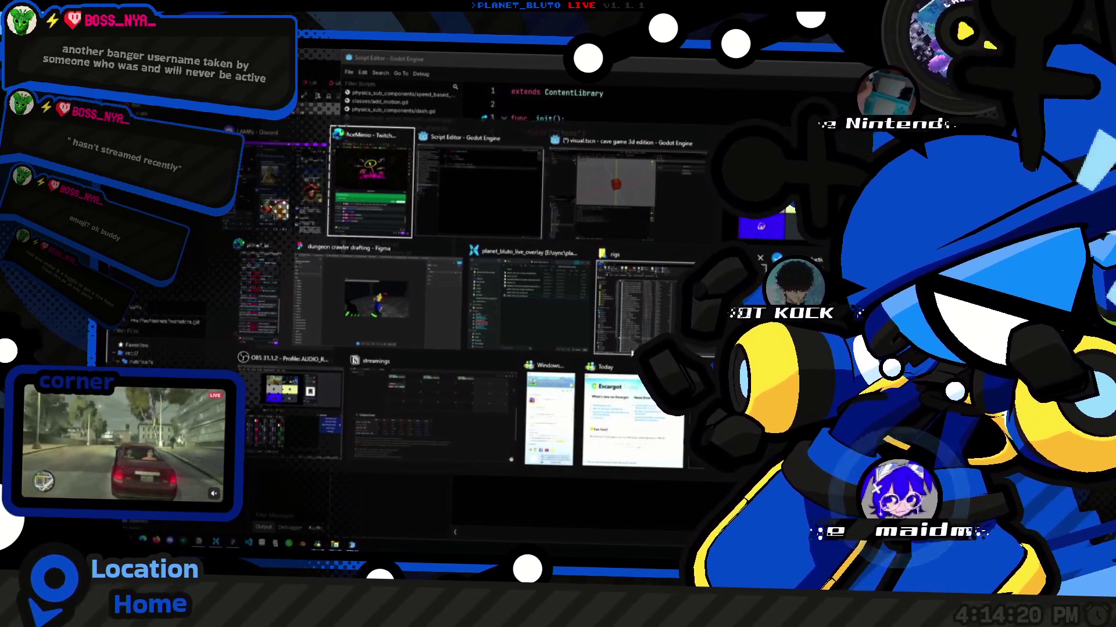
{"action": "key", "text": "Down"}
{"action": "key", "text": "Right"}
{"action": "key", "text": "Down"}
{"action": "key", "text": "Left"}
{"action": "key", "text": "Up"}
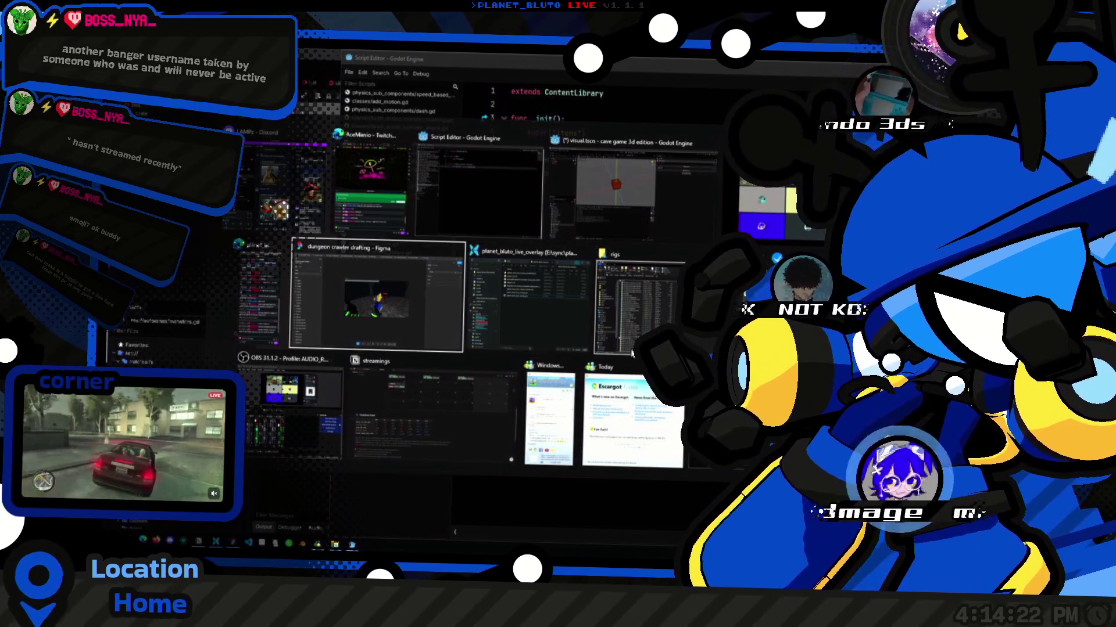
{"action": "key", "text": "Escape"}
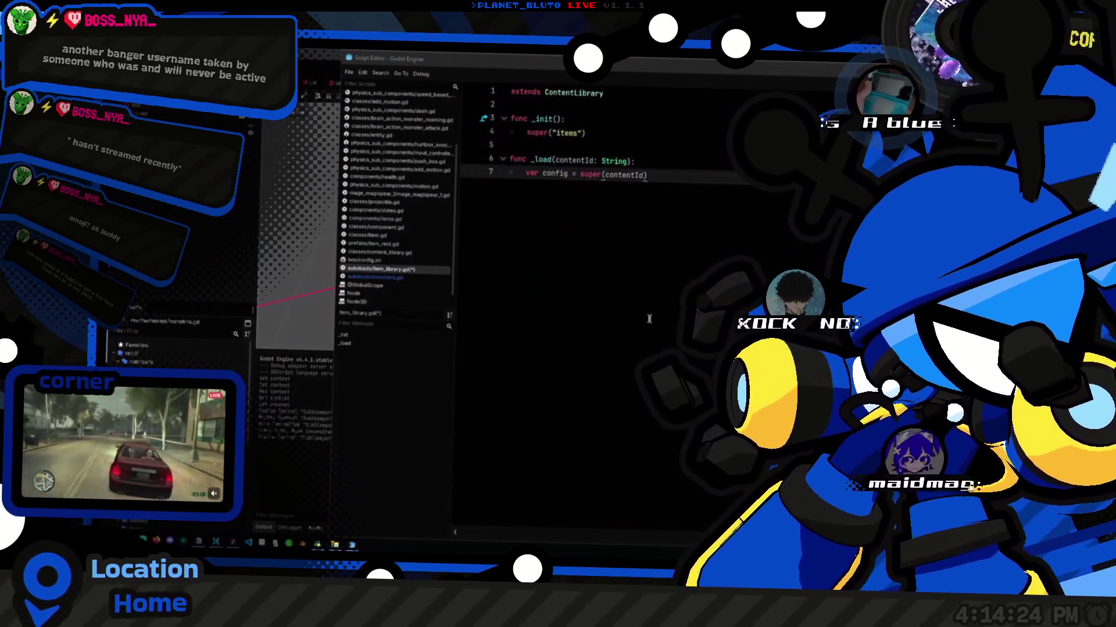
{"action": "left_click", "coordinate": [691, 287]}
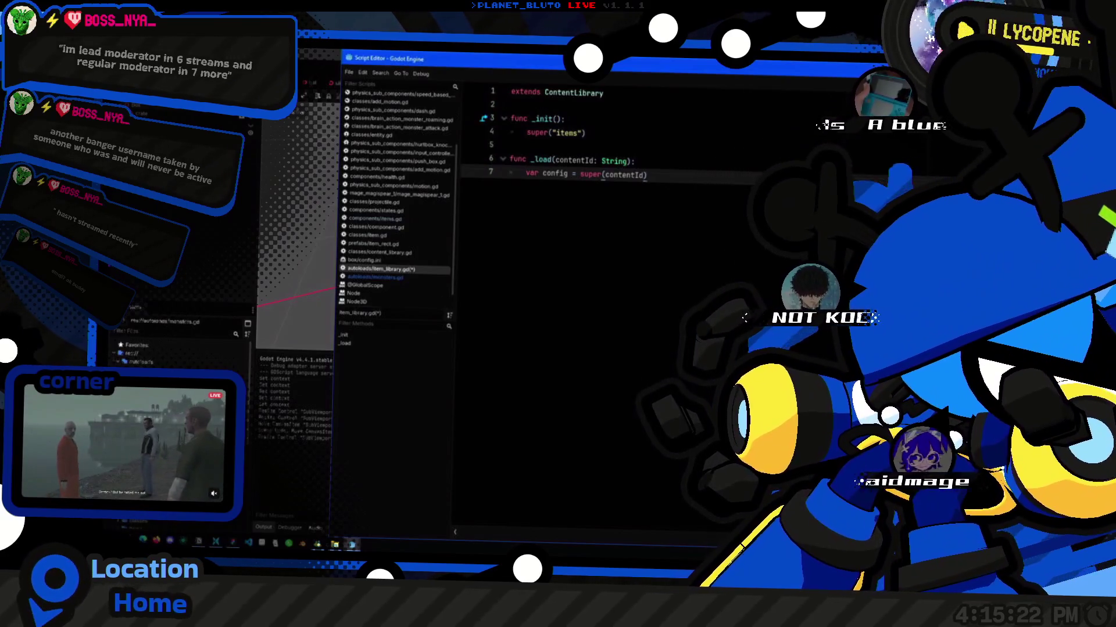
Switch to the 3D workspace showing the red cube with Ctrl+F2
{"action": "key", "text": "ctrl+F2"}
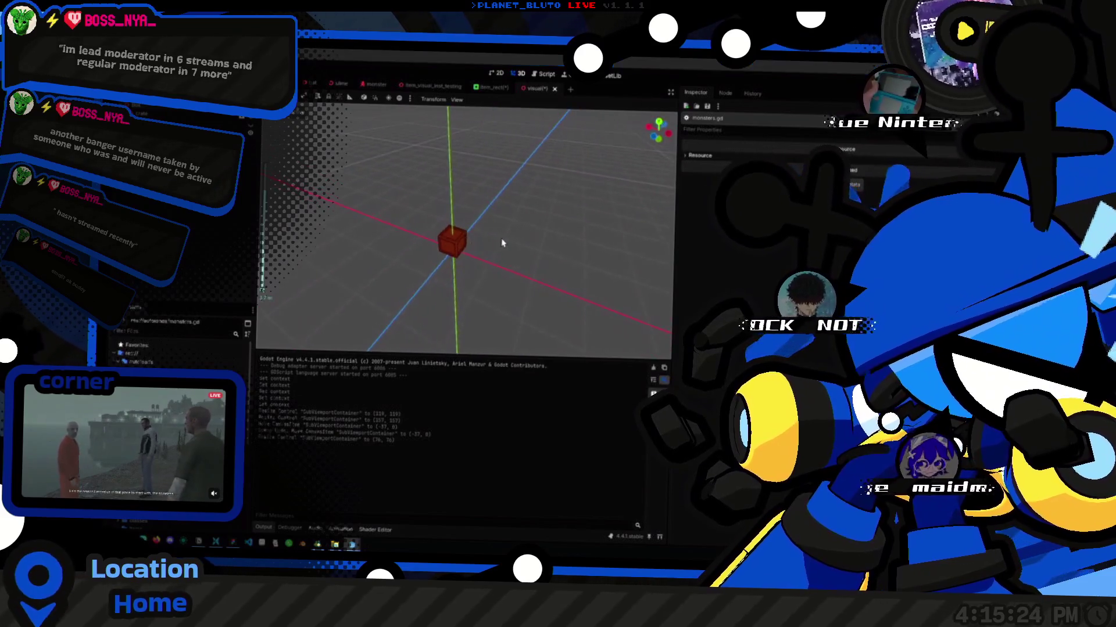
{"action": "key", "text": "ctrl+F3"}
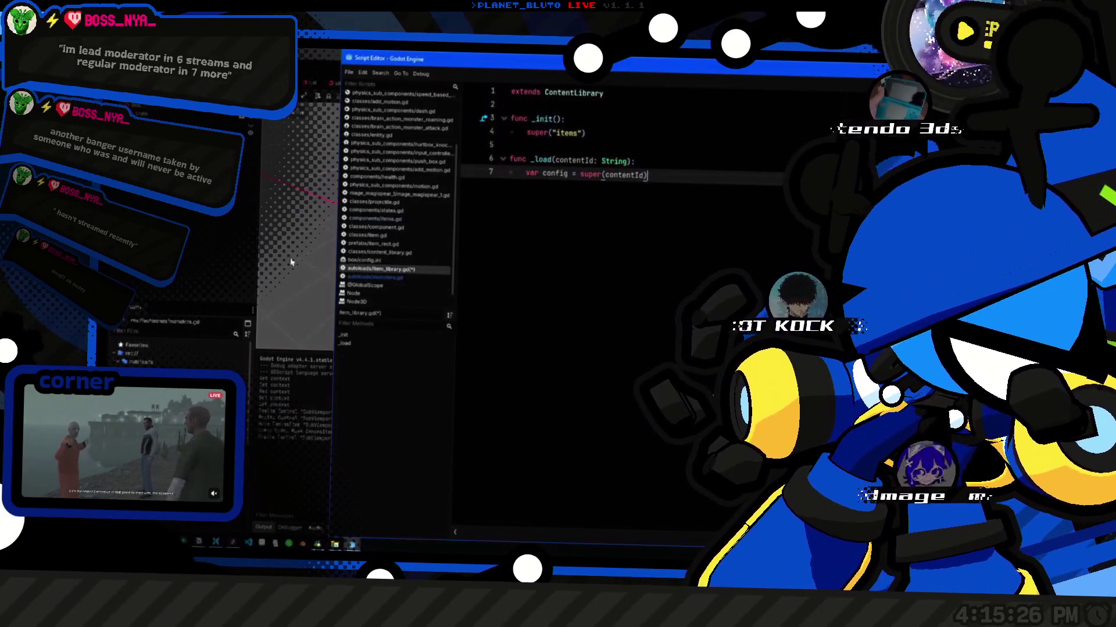
{"action": "key", "text": "ctrl+F2"}
{"action": "key", "text": "ctrl+F3"}
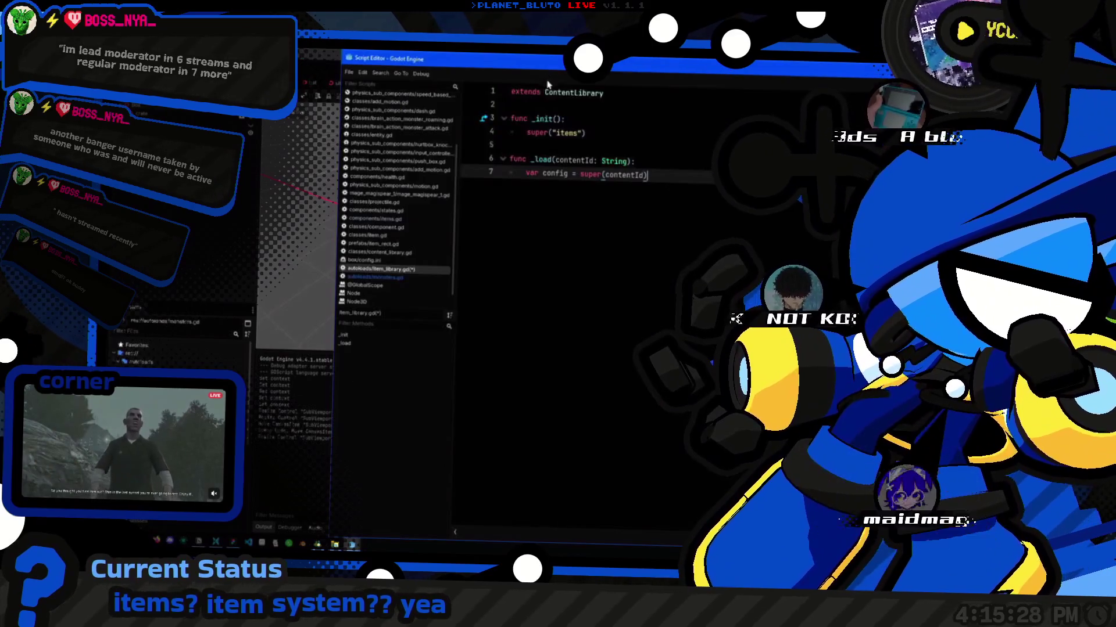
{"action": "key", "text": "ctrl+F2"}
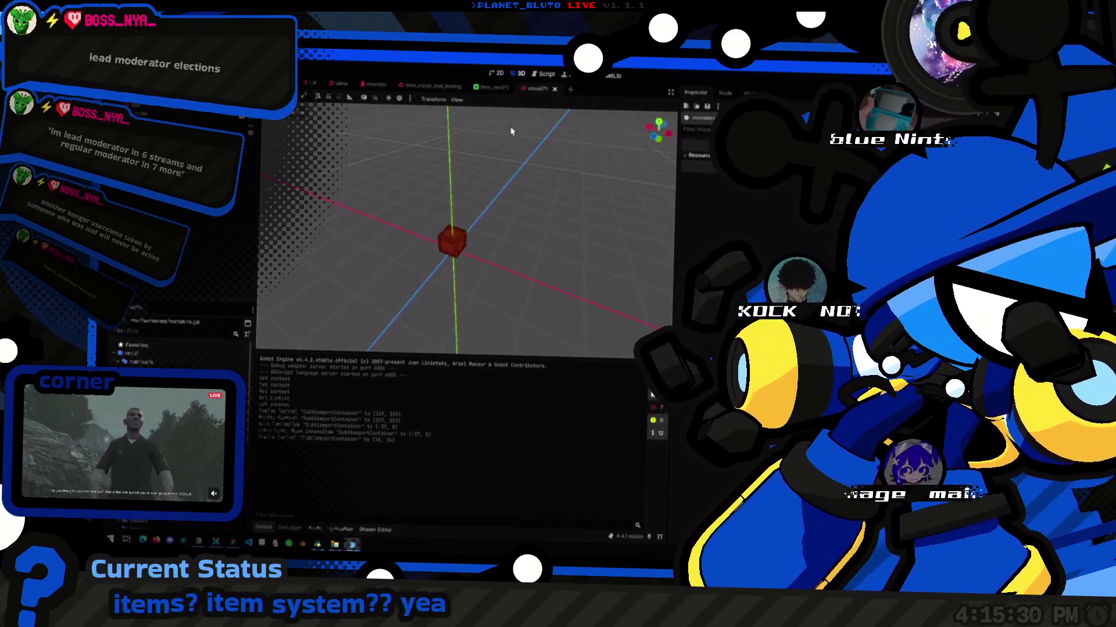
{"action": "scroll", "coordinate": [520, 218], "scroll_direction": "up", "scroll_amount": 5}
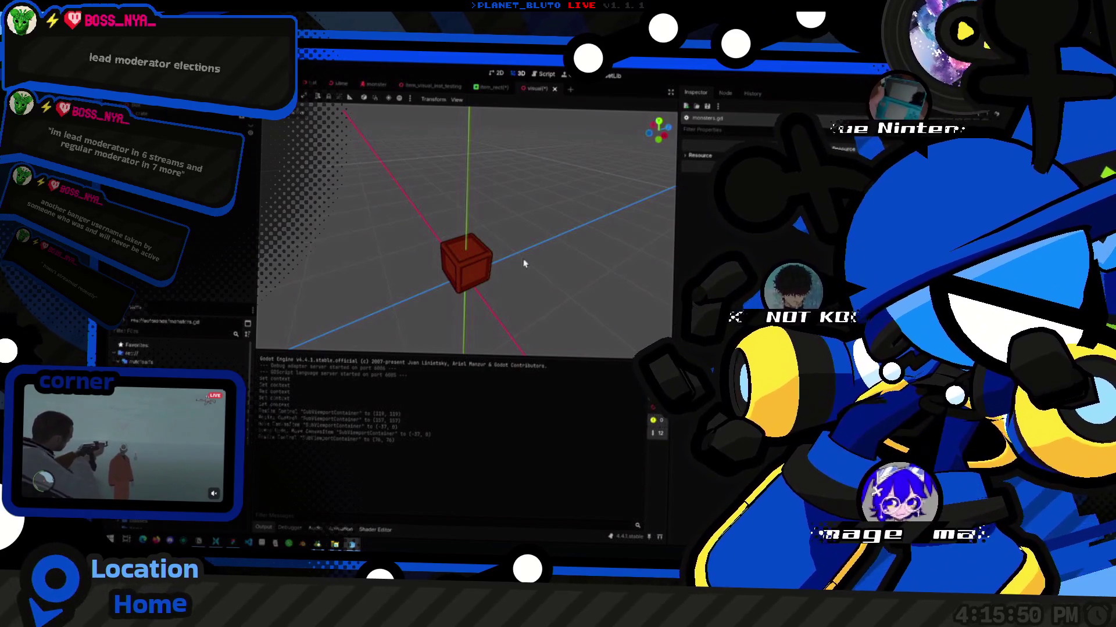
Orbit around the red cube, return to item_library.gd, and add then remove a line after config
{"action": "left_click_drag", "start_coordinate": [496, 218], "coordinate": [542, 81]}
{"action": "left_click", "coordinate": [542, 79]}
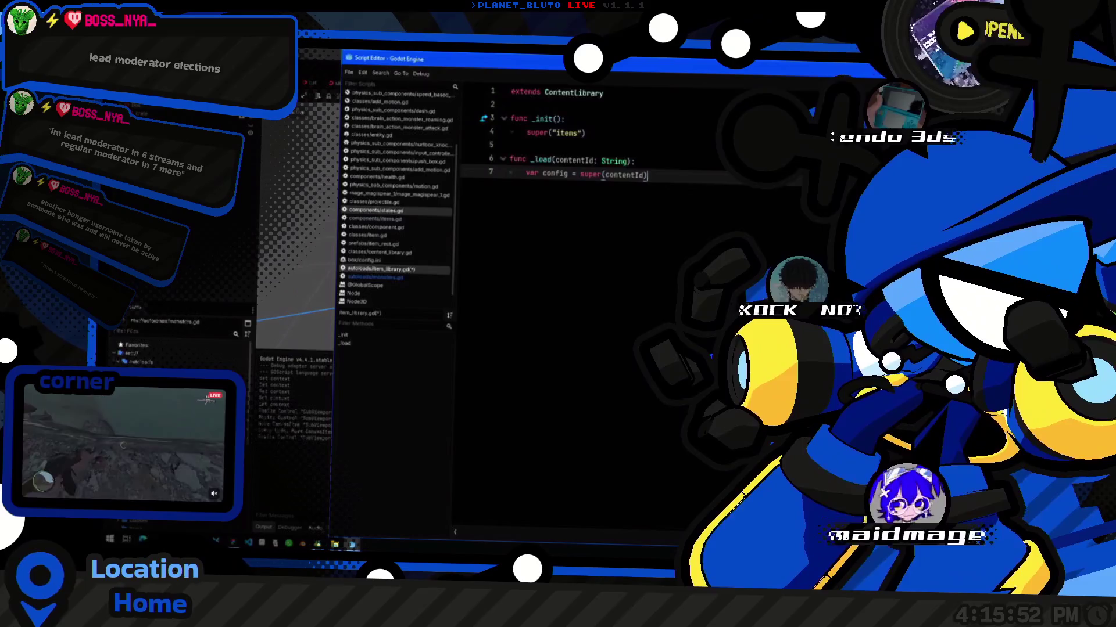
{"action": "left_click", "coordinate": [558, 288]}
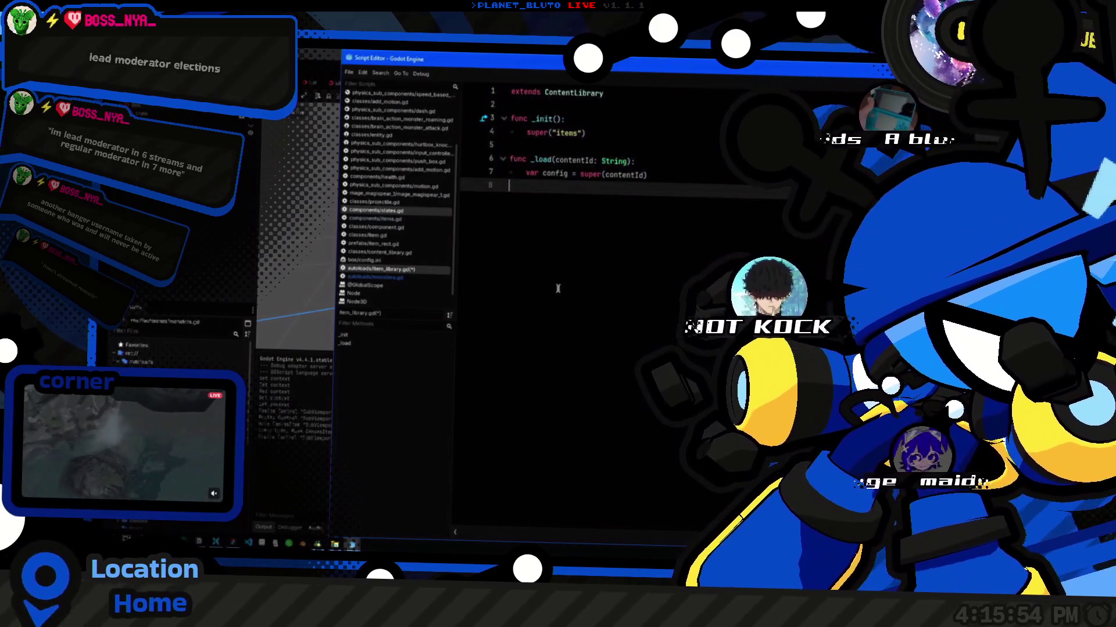
{"action": "key", "text": "Return"}
{"action": "type", "text": "func"}
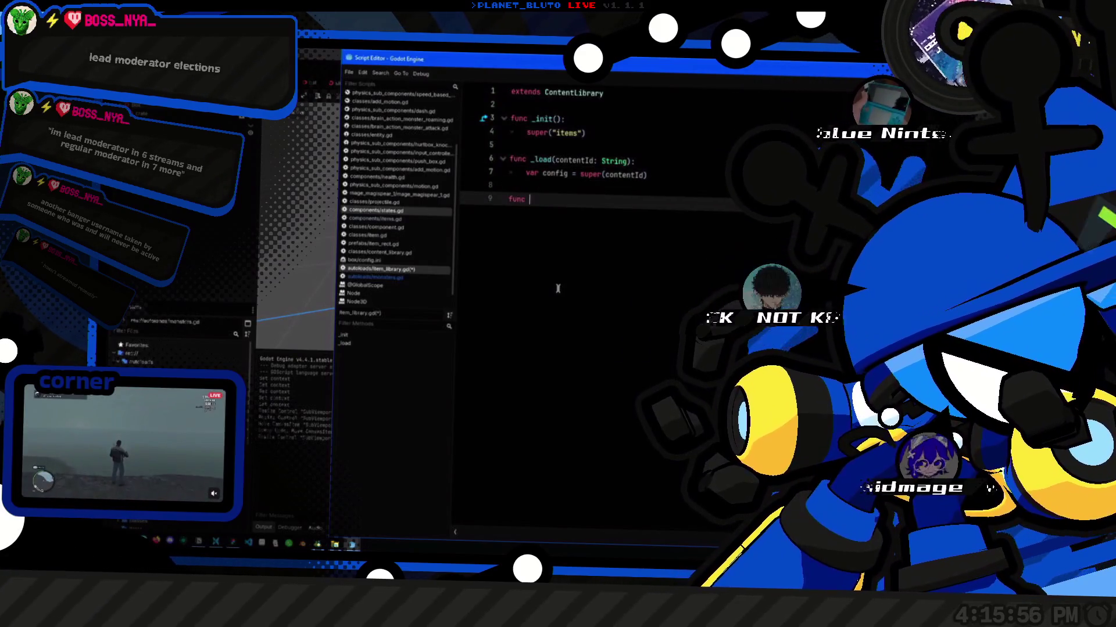
{"action": "key", "text": "BackSpace"}
{"action": "key", "text": "BackSpace"}
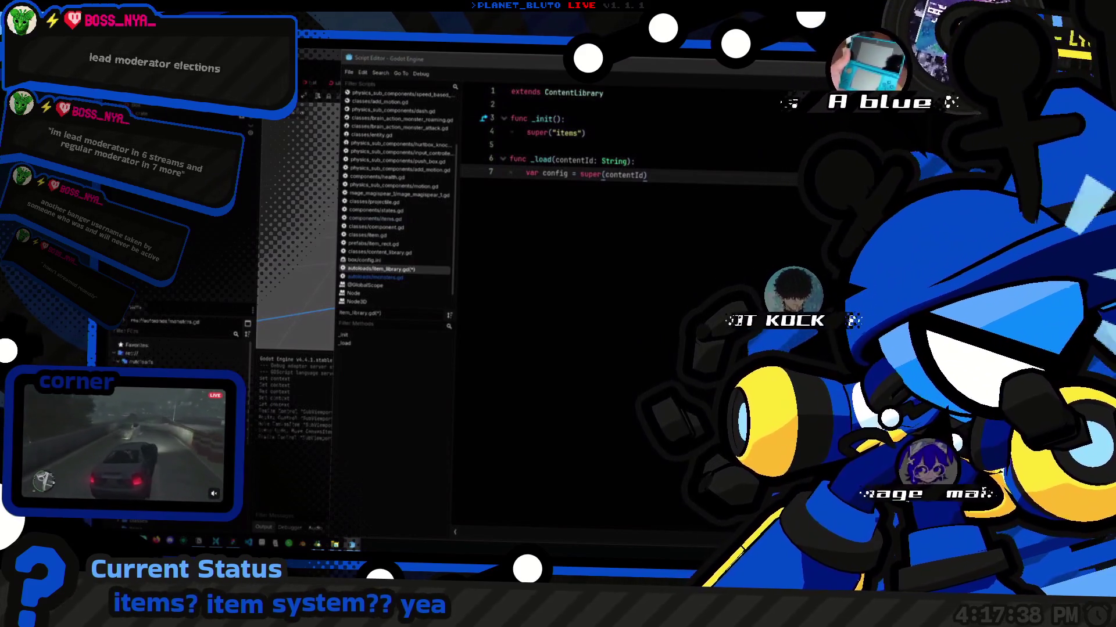
{"action": "left_click", "coordinate": [709, 191]}
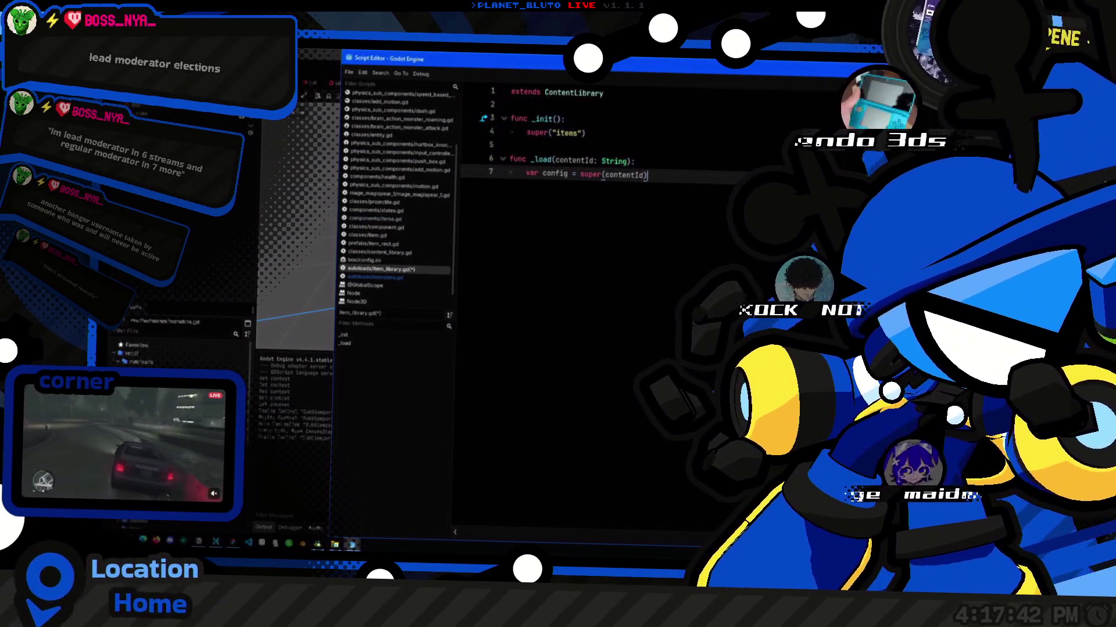
{"action": "left_click", "coordinate": [647, 175]}
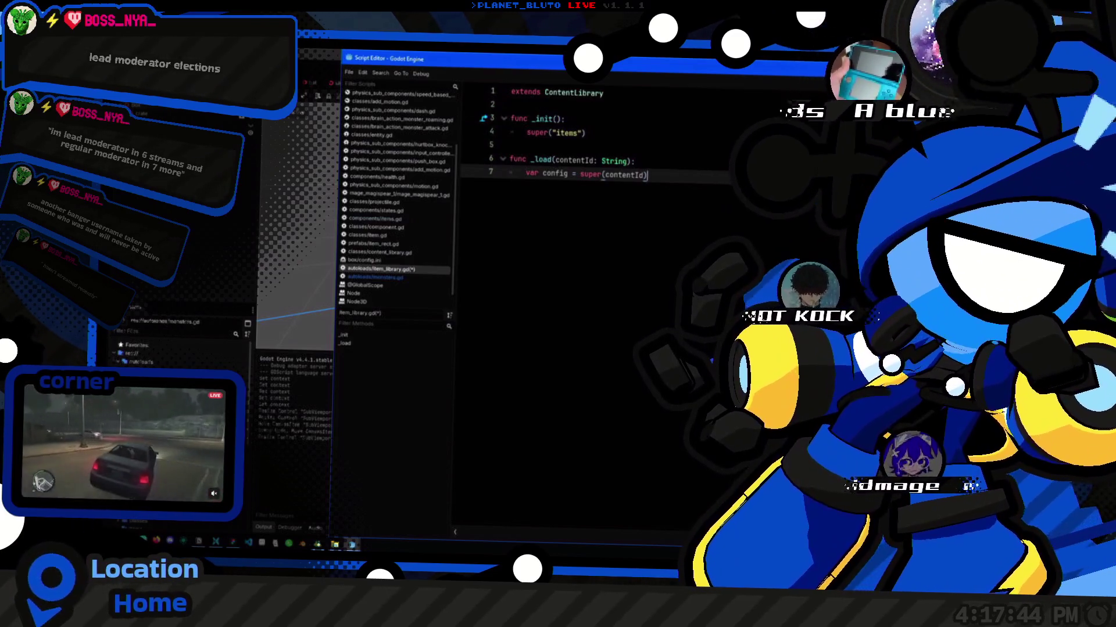
{"action": "left_click", "coordinate": [741, 216]}
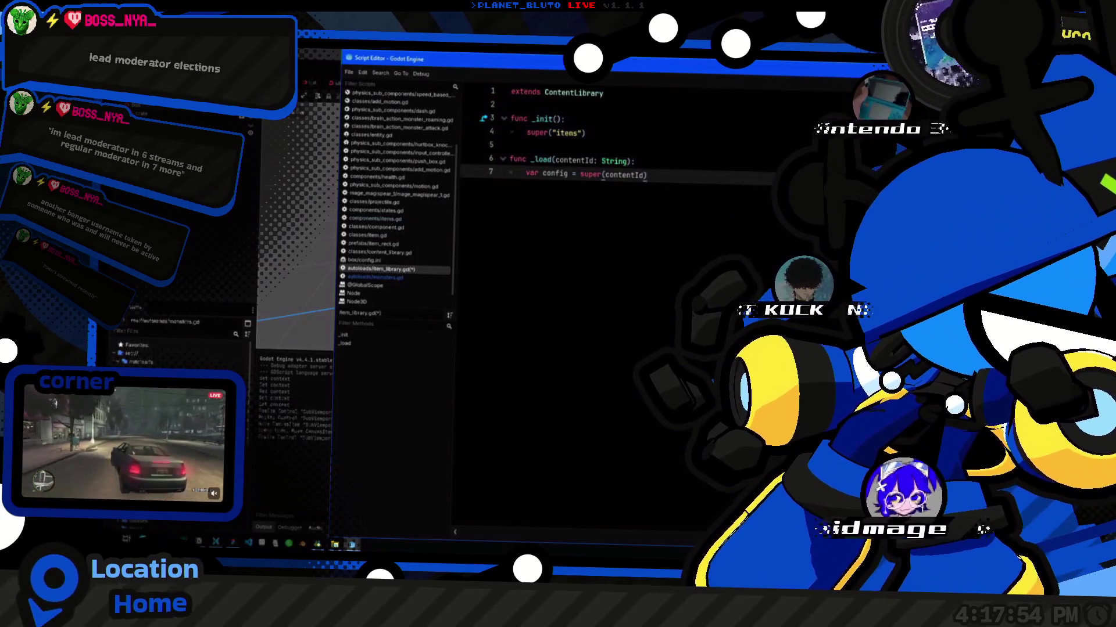
{"action": "left_click", "coordinate": [314, 241]}
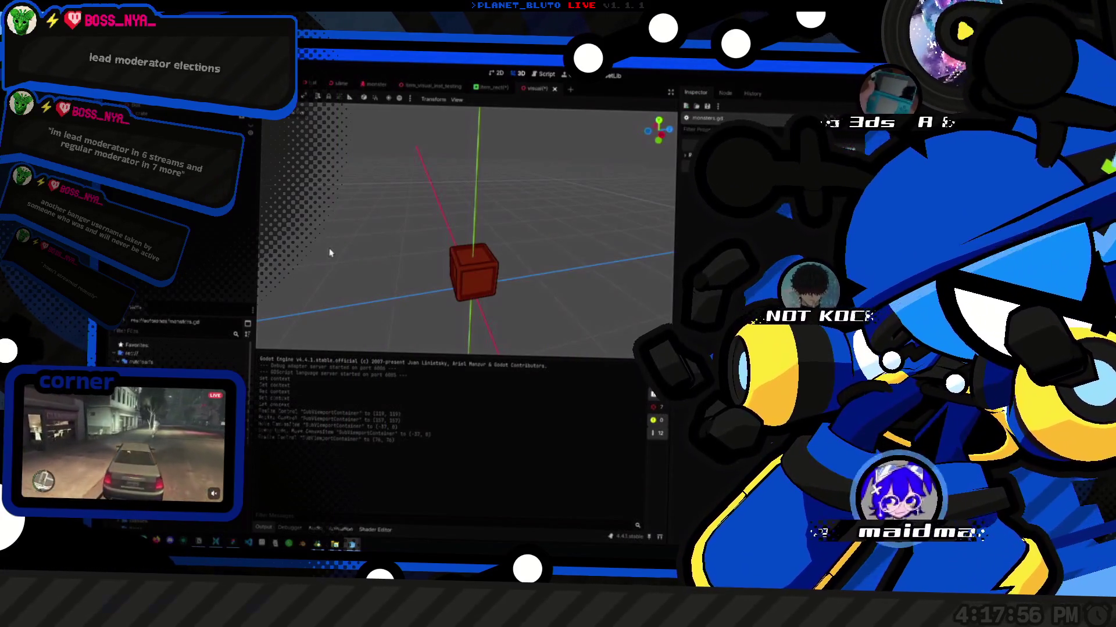
{"action": "key", "text": "alt+Tab"}
{"action": "left_click", "coordinate": [490, 260]}
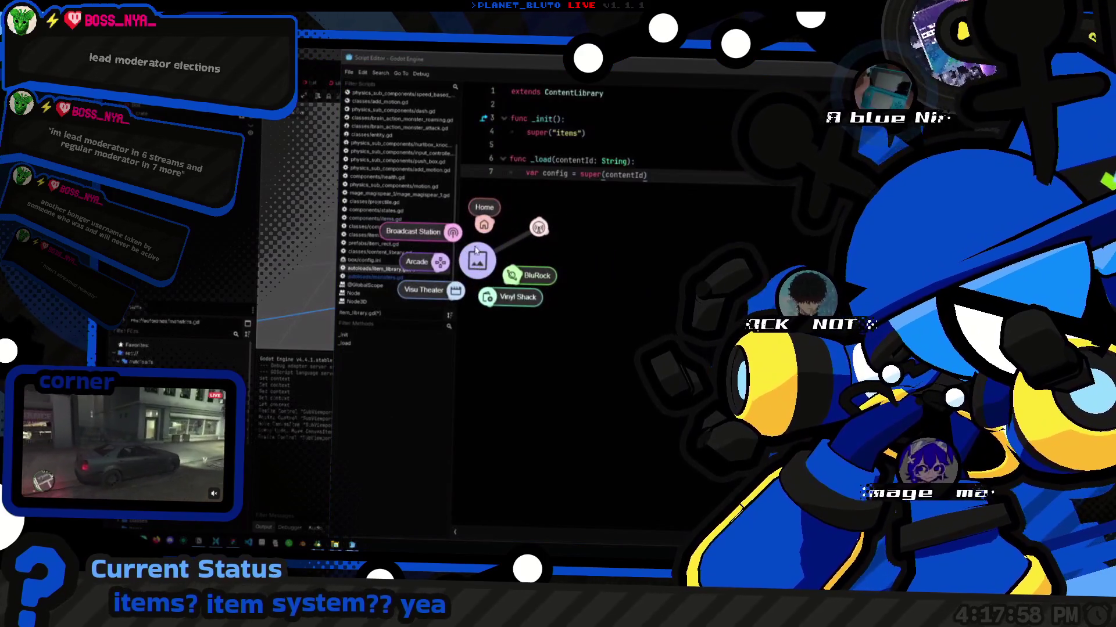
Switch the stream to the Broadcast Station scene from the radial menu
{"action": "left_click", "coordinate": [416, 235]}
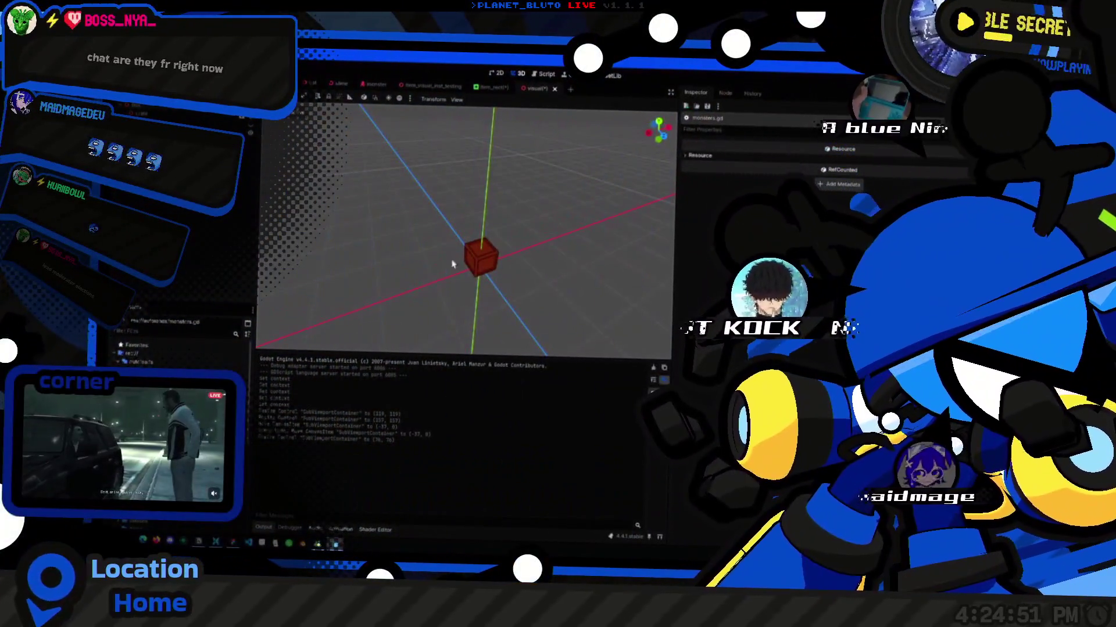
Orbit and zoom around the red cube, briefly checking the item_rect scene
{"action": "left_click_drag", "start_coordinate": [452, 264], "coordinate": [499, 253]}
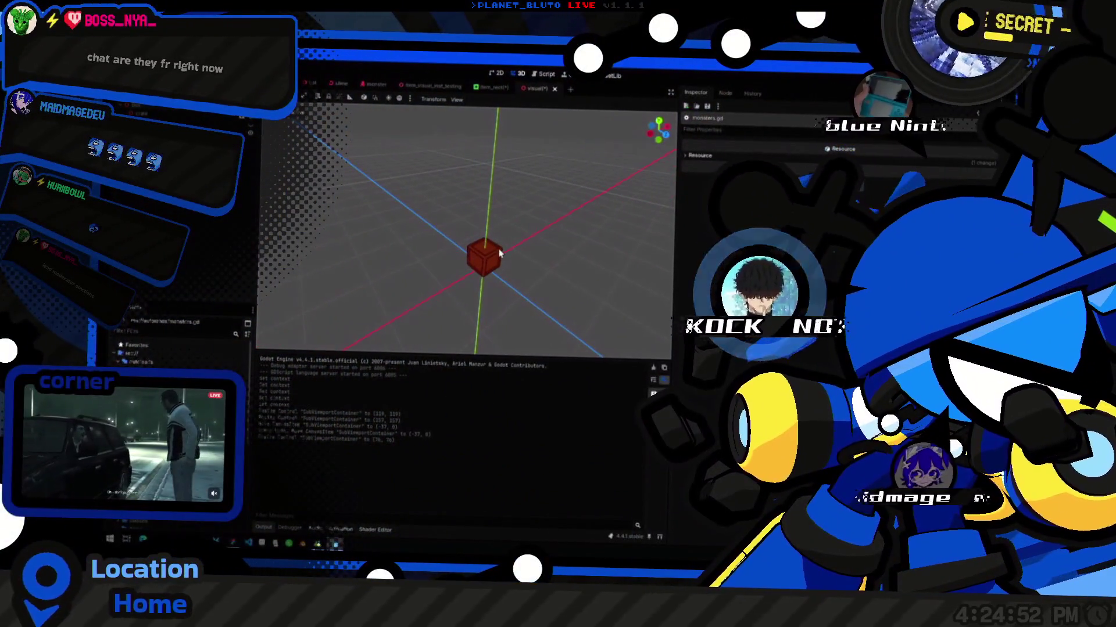
{"action": "scroll", "coordinate": [515, 259], "scroll_direction": "up", "scroll_amount": 3}
{"action": "left_click_drag", "start_coordinate": [568, 249], "coordinate": [439, 251]}
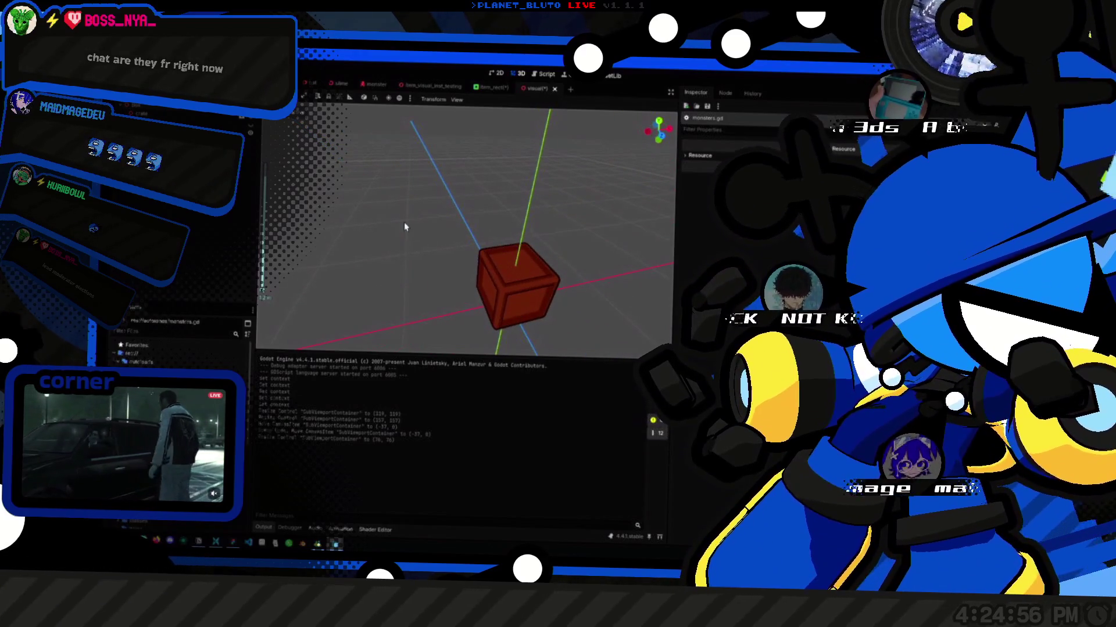
{"action": "mouse_move", "coordinate": [456, 236]}
{"action": "left_mouse_down"}
{"action": "mouse_move", "coordinate": [541, 256]}
{"action": "mouse_move", "coordinate": [500, 251]}
{"action": "left_mouse_up"}
{"action": "scroll", "coordinate": [464, 232], "scroll_direction": "down", "scroll_amount": 2}
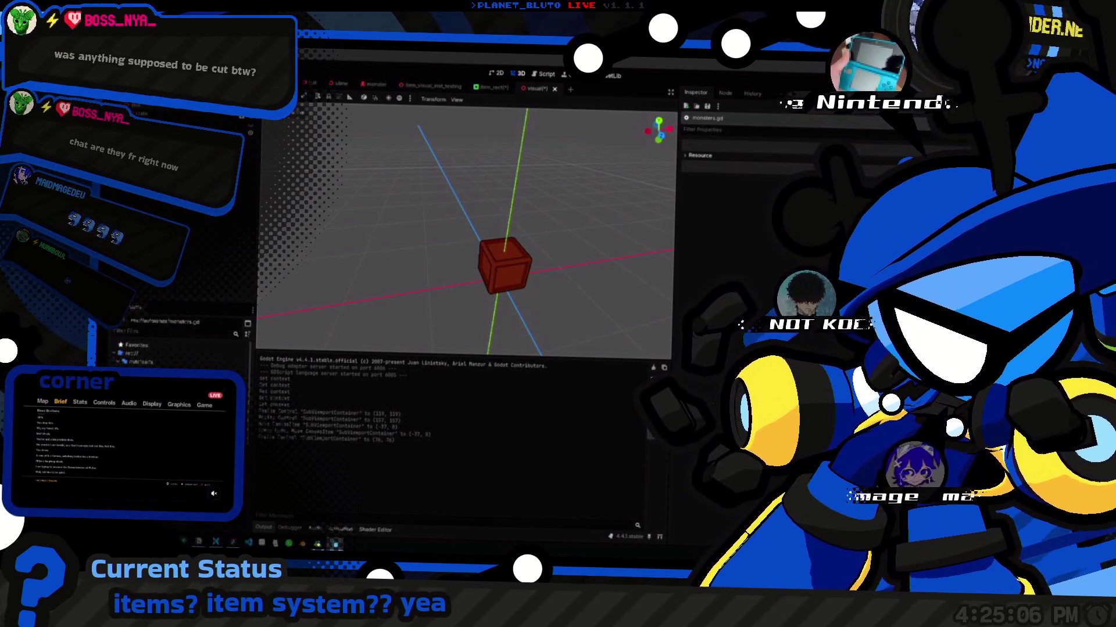
{"action": "mouse_move", "coordinate": [511, 247]}
{"action": "left_mouse_down"}
{"action": "mouse_move", "coordinate": [535, 249]}
{"action": "mouse_move", "coordinate": [433, 242]}
{"action": "mouse_move", "coordinate": [475, 251]}
{"action": "left_mouse_up"}
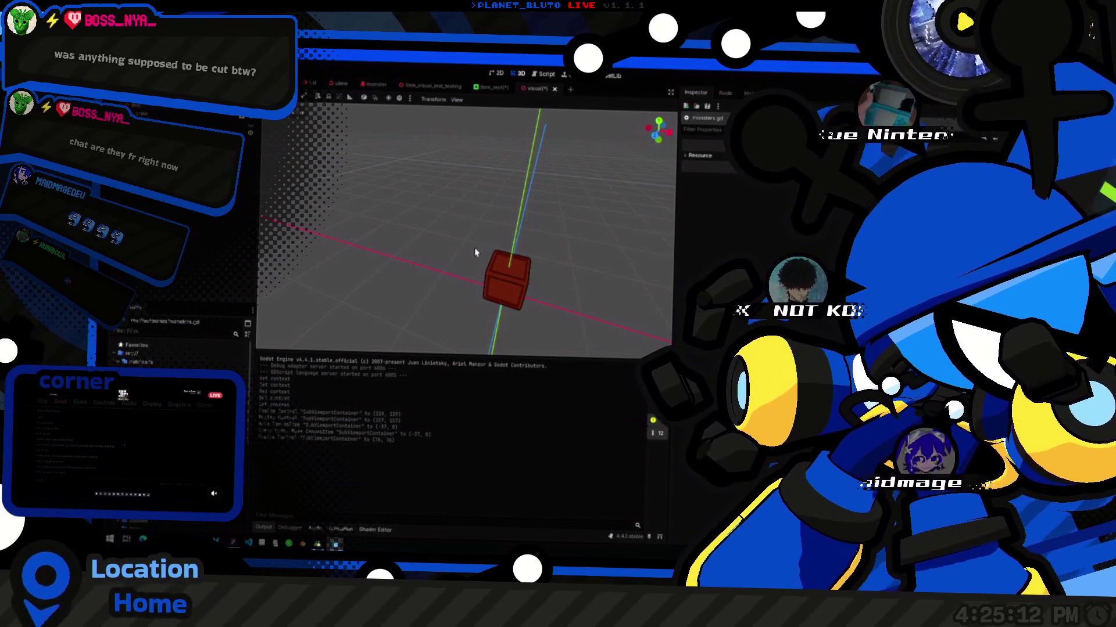
{"action": "mouse_move", "coordinate": [530, 241]}
{"action": "left_mouse_down"}
{"action": "mouse_move", "coordinate": [540, 248]}
{"action": "mouse_move", "coordinate": [454, 234]}
{"action": "left_mouse_up"}
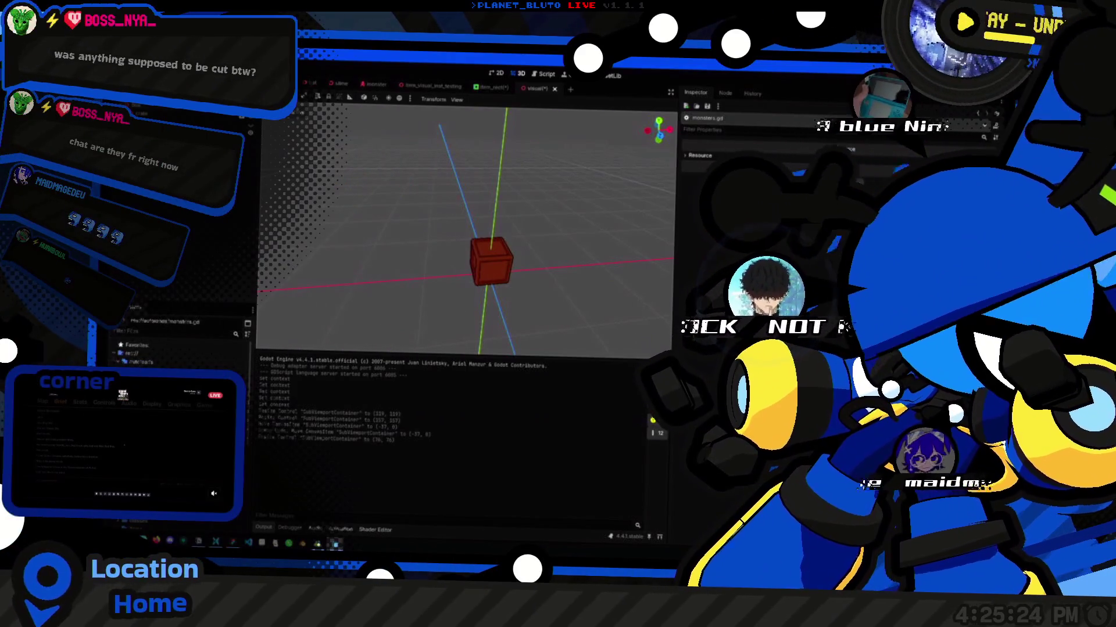
{"action": "mouse_move", "coordinate": [576, 242]}
{"action": "left_mouse_down"}
{"action": "mouse_move", "coordinate": [553, 259]}
{"action": "mouse_move", "coordinate": [610, 286]}
{"action": "left_mouse_up"}
{"action": "scroll", "coordinate": [549, 256], "scroll_direction": "down", "scroll_amount": 3}
{"action": "scroll", "coordinate": [581, 273], "scroll_direction": "up", "scroll_amount": 3}
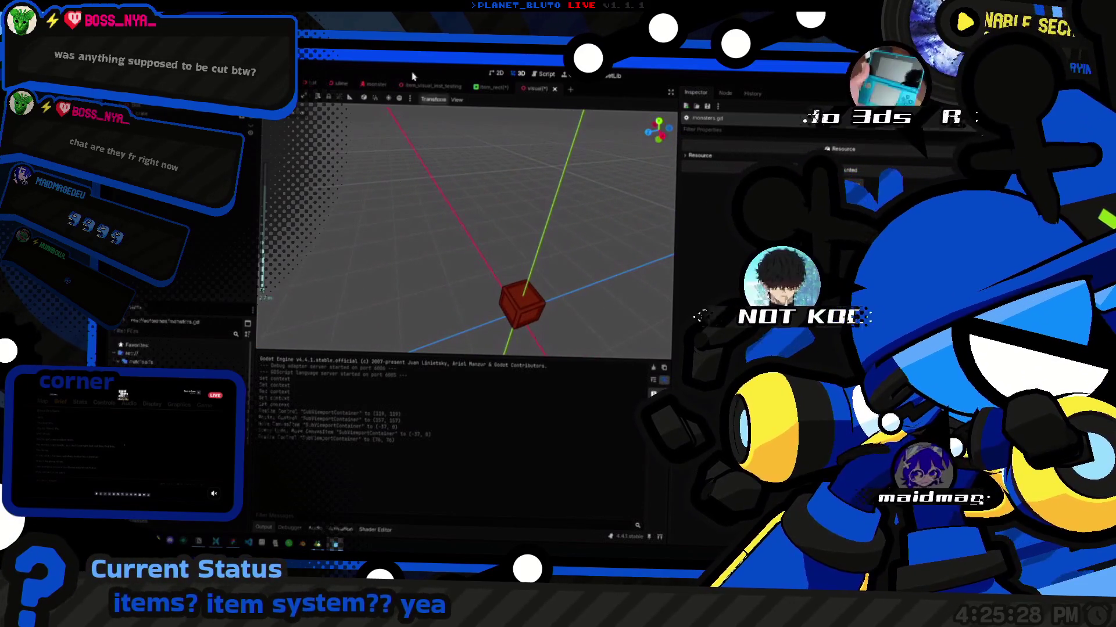
{"action": "left_click", "coordinate": [491, 87]}
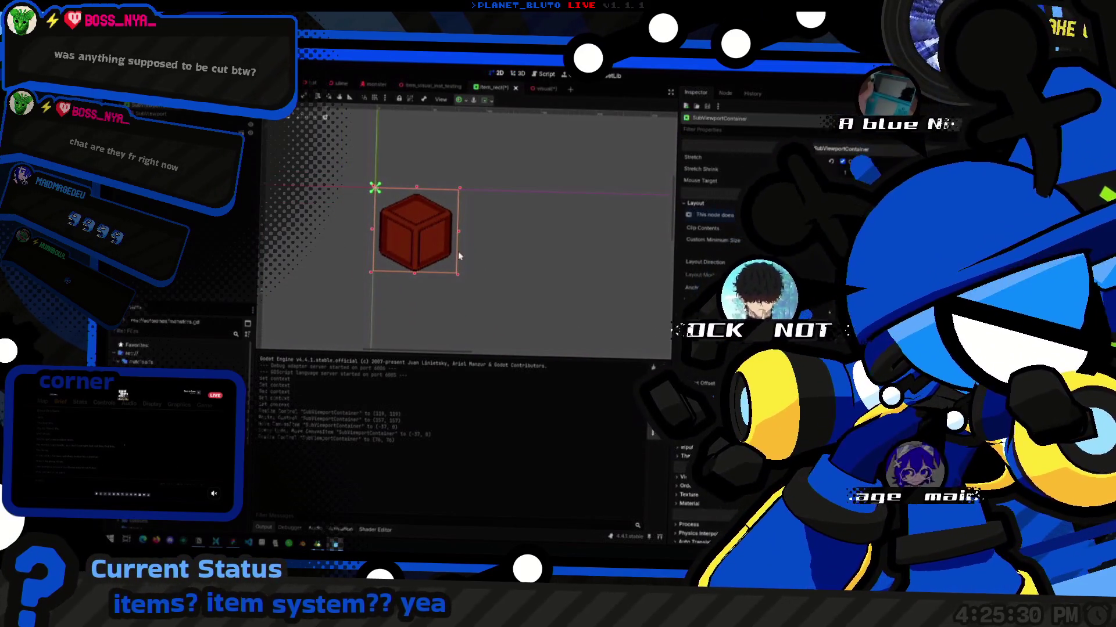
{"action": "left_click", "coordinate": [537, 88]}
{"action": "mouse_move", "coordinate": [605, 309]}
{"action": "left_mouse_down"}
{"action": "mouse_move", "coordinate": [545, 276]}
{"action": "mouse_move", "coordinate": [510, 218]}
{"action": "mouse_move", "coordinate": [521, 227]}
{"action": "left_mouse_up"}
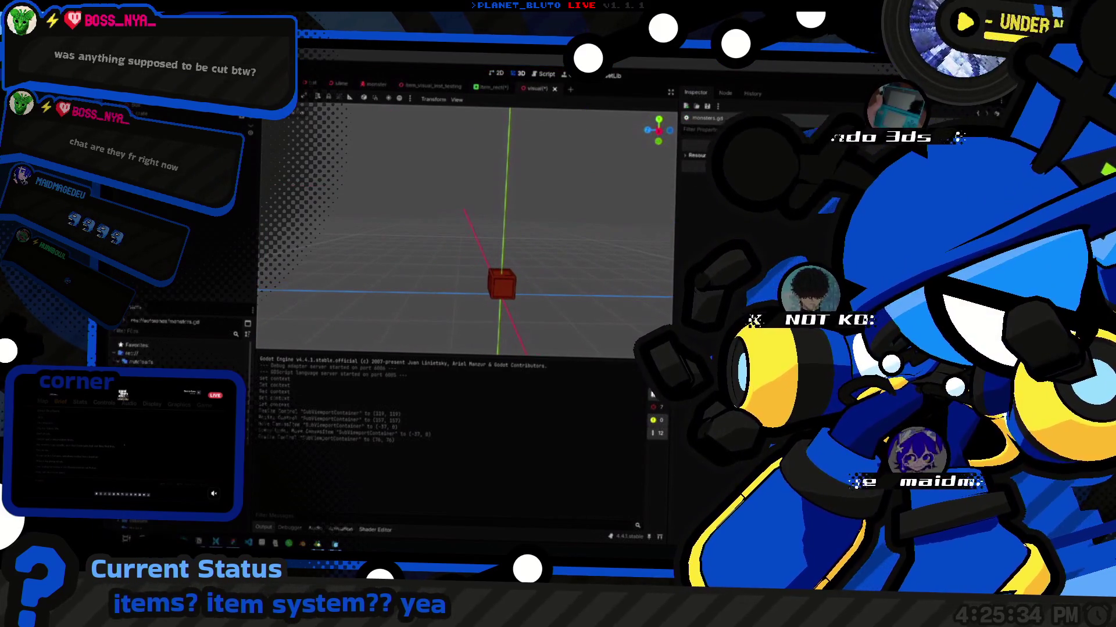
{"action": "mouse_move", "coordinate": [582, 285]}
{"action": "left_mouse_down"}
{"action": "mouse_move", "coordinate": [560, 310]}
{"action": "mouse_move", "coordinate": [554, 260]}
{"action": "mouse_move", "coordinate": [500, 281]}
{"action": "mouse_move", "coordinate": [526, 302]}
{"action": "left_mouse_up"}
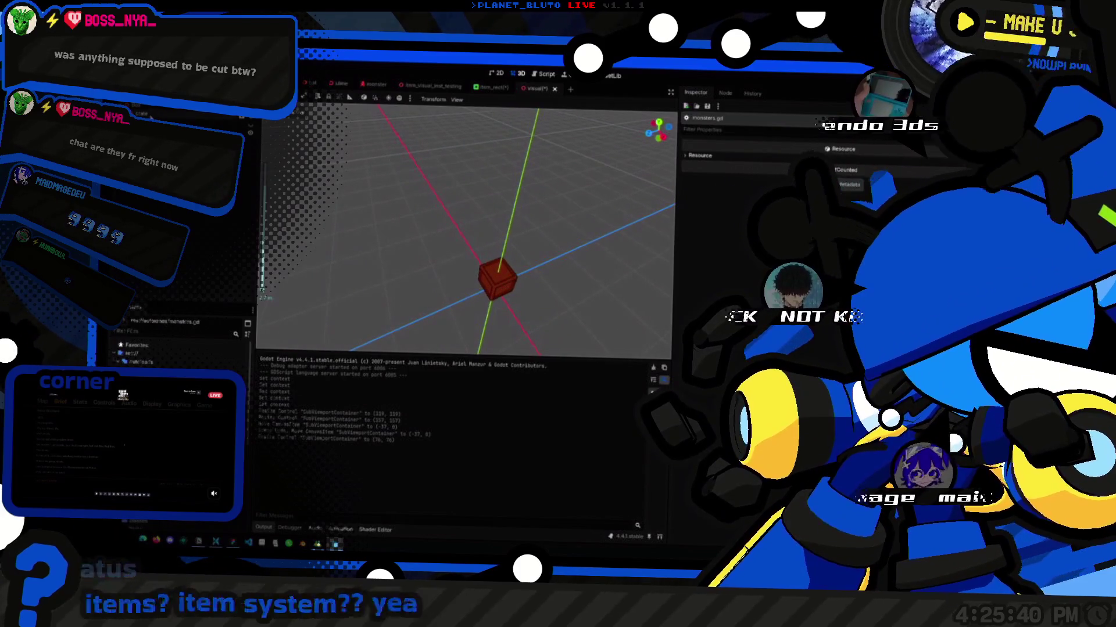
Select the crate's Box mesh and bring up item_visual_config.gd in the floating Script Editor
{"action": "left_click", "coordinate": [153, 115]}
{"action": "mouse_move", "coordinate": [659, 243]}
{"action": "left_mouse_down"}
{"action": "mouse_move", "coordinate": [600, 207]}
{"action": "mouse_move", "coordinate": [590, 242]}
{"action": "mouse_move", "coordinate": [500, 267]}
{"action": "left_mouse_up"}
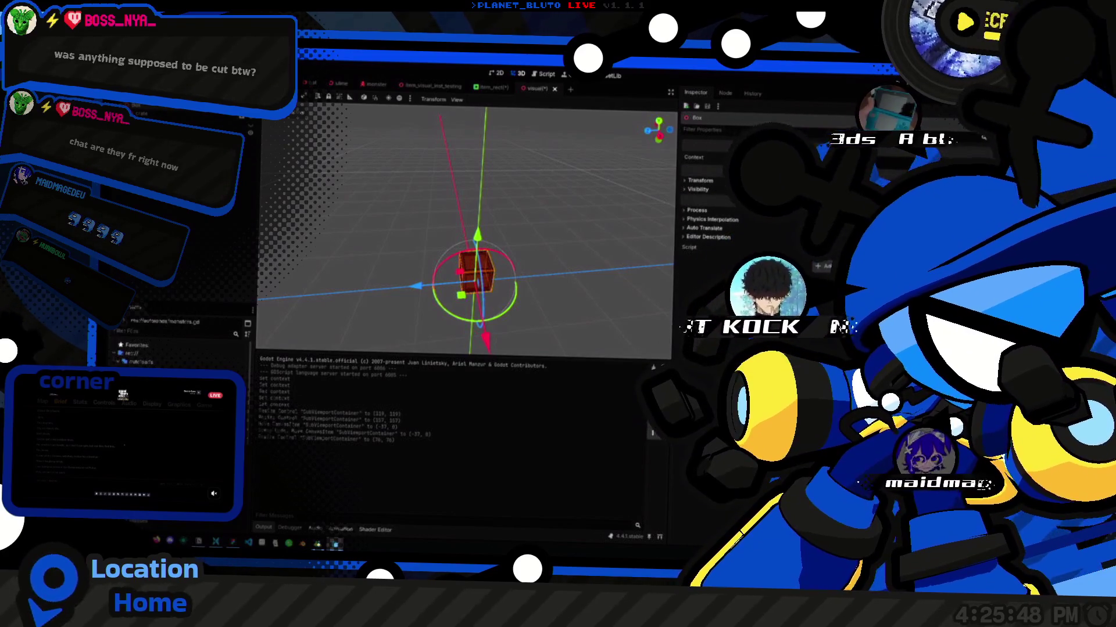
{"action": "left_click", "coordinate": [145, 123]}
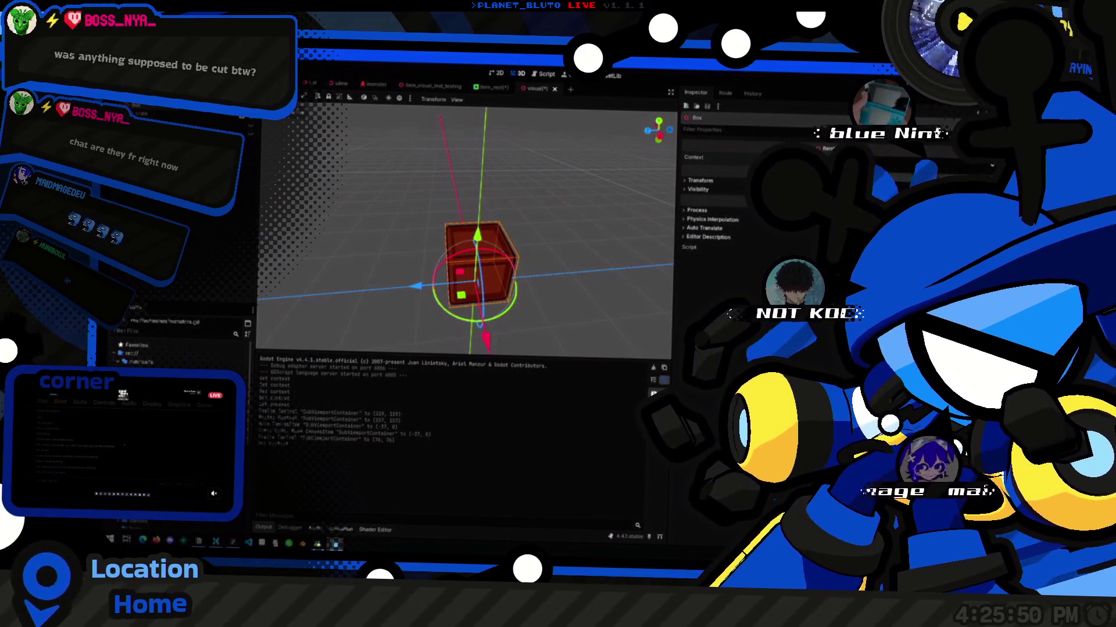
{"action": "left_click", "coordinate": [544, 74]}
{"action": "scroll", "coordinate": [639, 233], "scroll_direction": "up", "scroll_amount": 5}
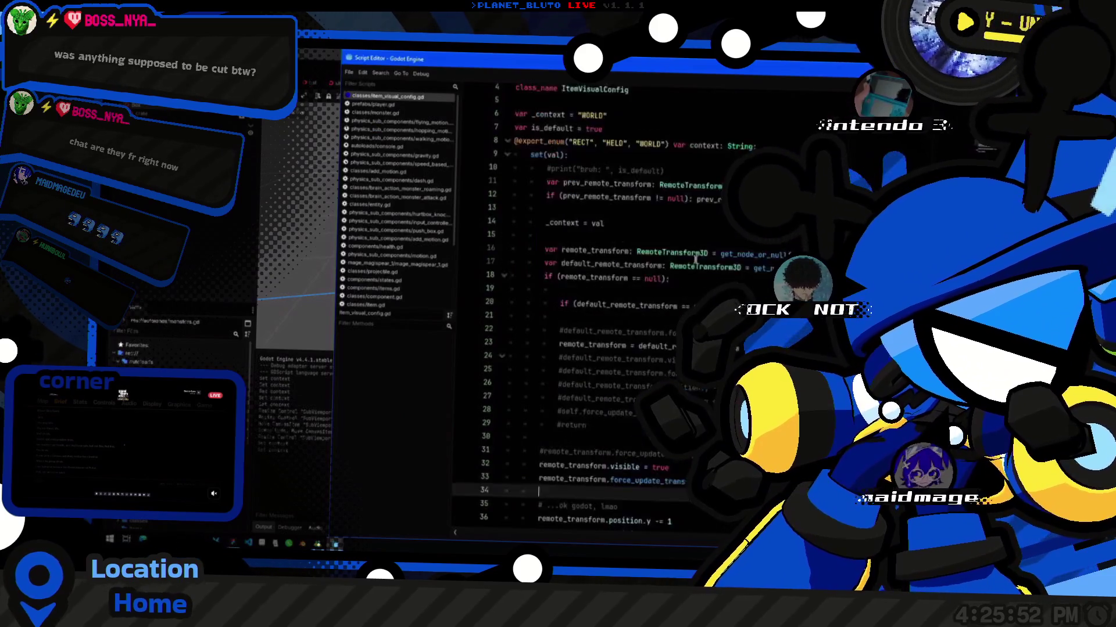
Scroll through item_visual_config.gd, lines 10 to 27
{"action": "scroll", "coordinate": [710, 187], "scroll_direction": "down", "scroll_amount": 2}
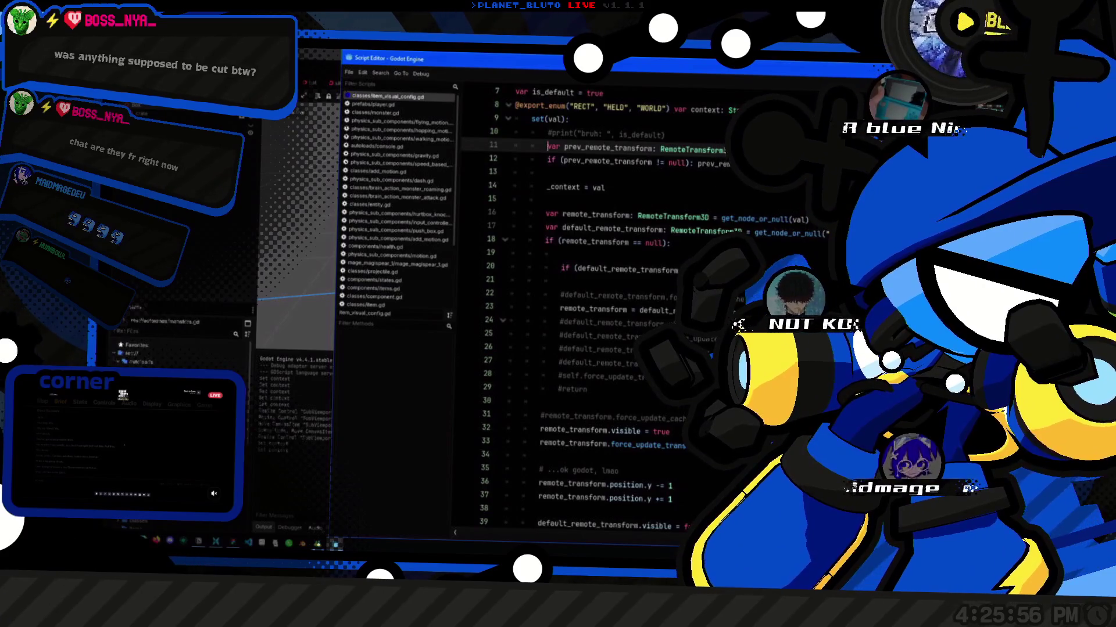
{"action": "left_click", "coordinate": [716, 139]}
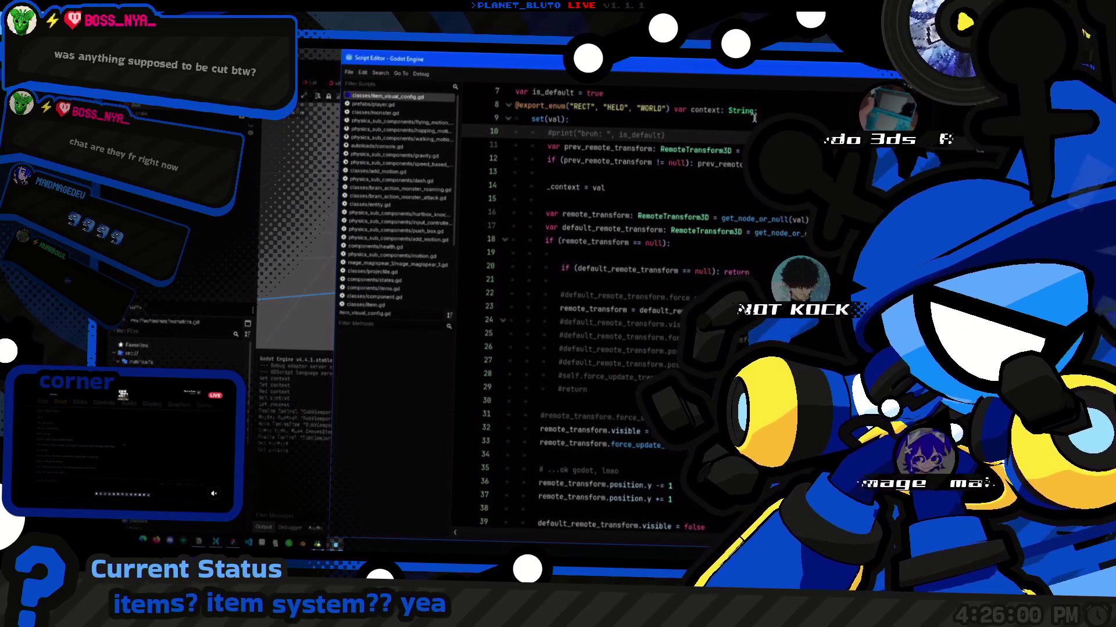
{"action": "left_click", "coordinate": [697, 321]}
{"action": "scroll", "coordinate": [697, 321], "scroll_direction": "down", "scroll_amount": 2}
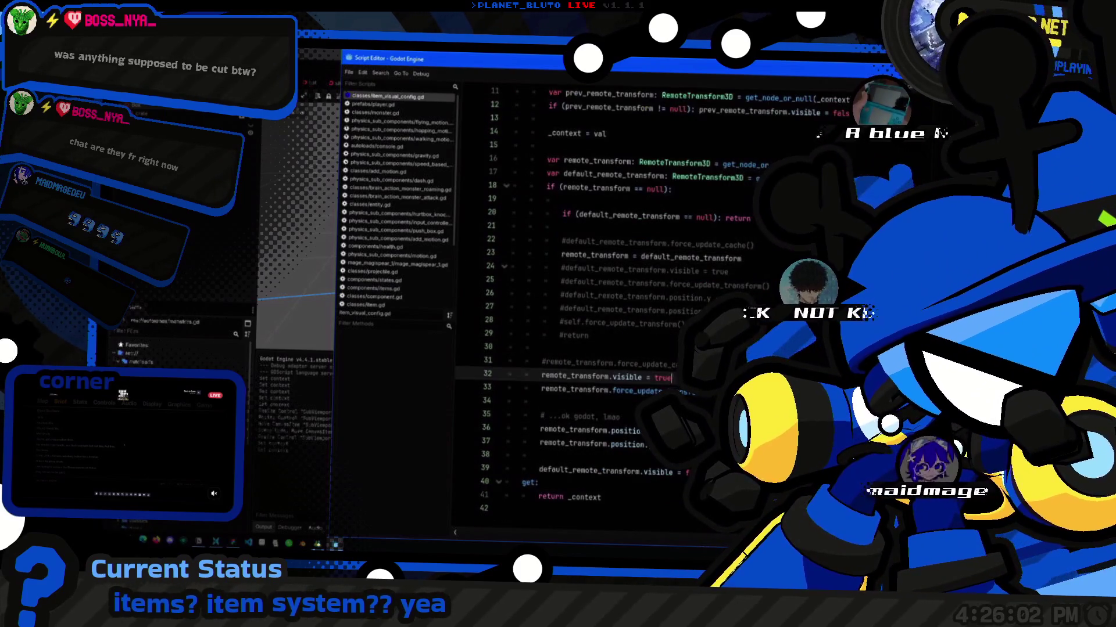
{"action": "left_click", "coordinate": [627, 307]}
{"action": "scroll", "coordinate": [410, 232], "scroll_direction": "down", "scroll_amount": 4}
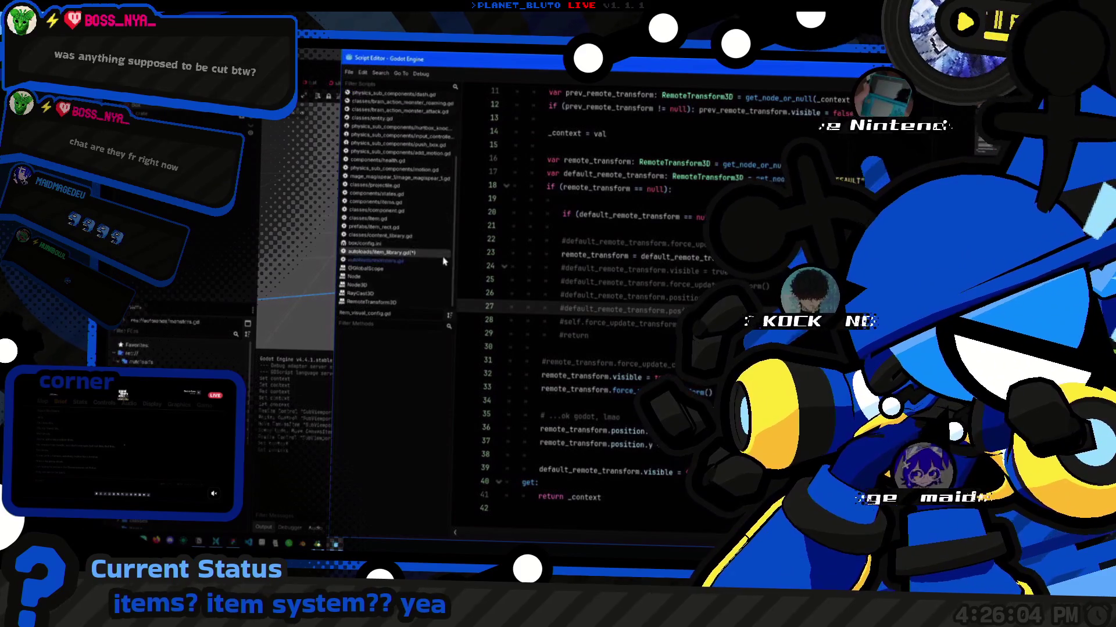
In item_library.gd, add a #config.get_val line below the super call
{"action": "left_click", "coordinate": [400, 254]}
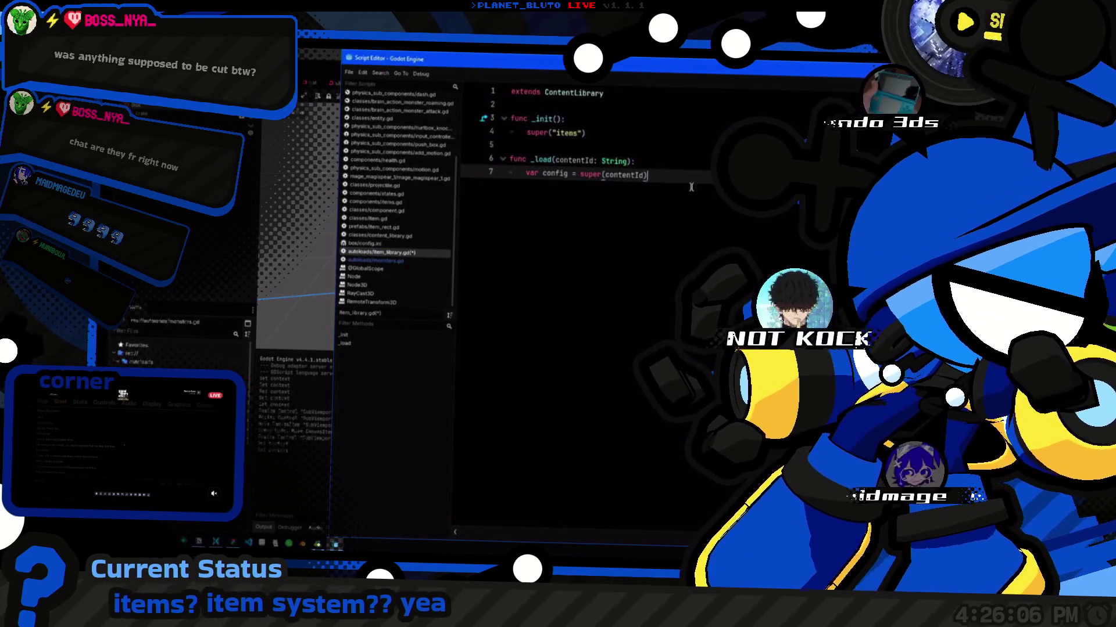
{"action": "left_click", "coordinate": [634, 192]}
{"action": "key", "text": "Return"}
{"action": "type", "text": "config.,."}
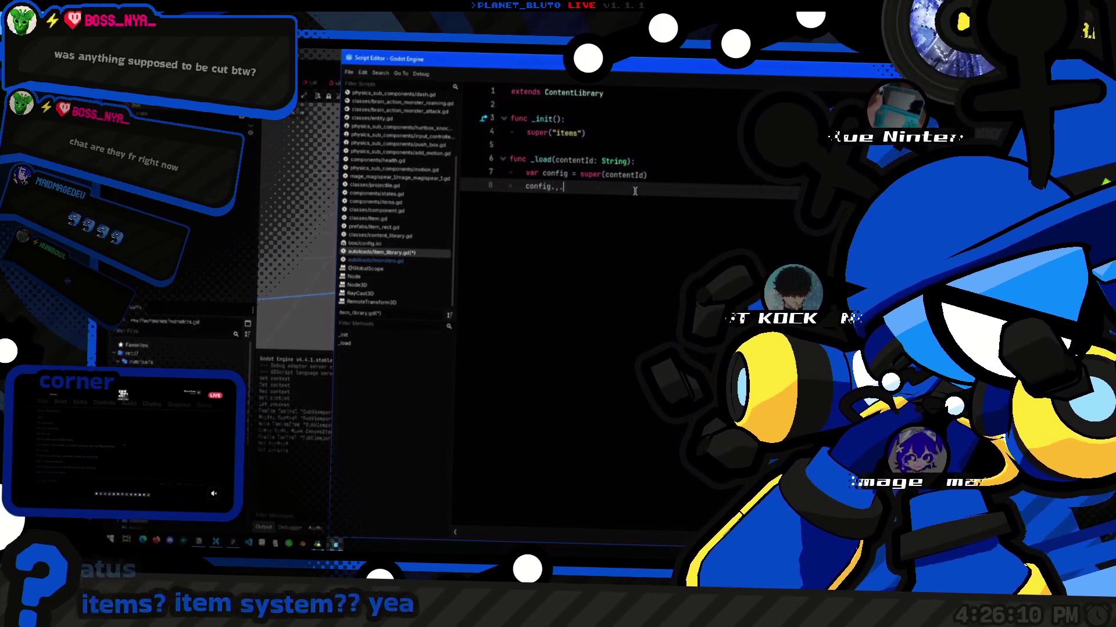
{"action": "key", "text": "BackSpace"}
{"action": "key", "text": "BackSpace"}
{"action": "type", "text": "get"}
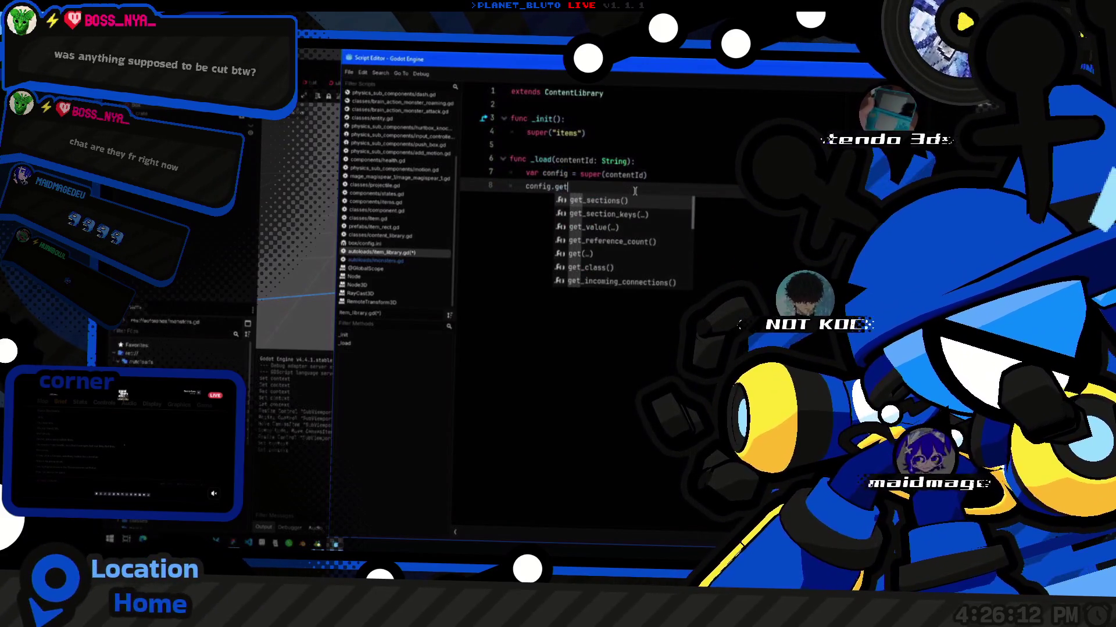
{"action": "type", "text": "_val"}
{"action": "key", "text": "ctrl+Home"}
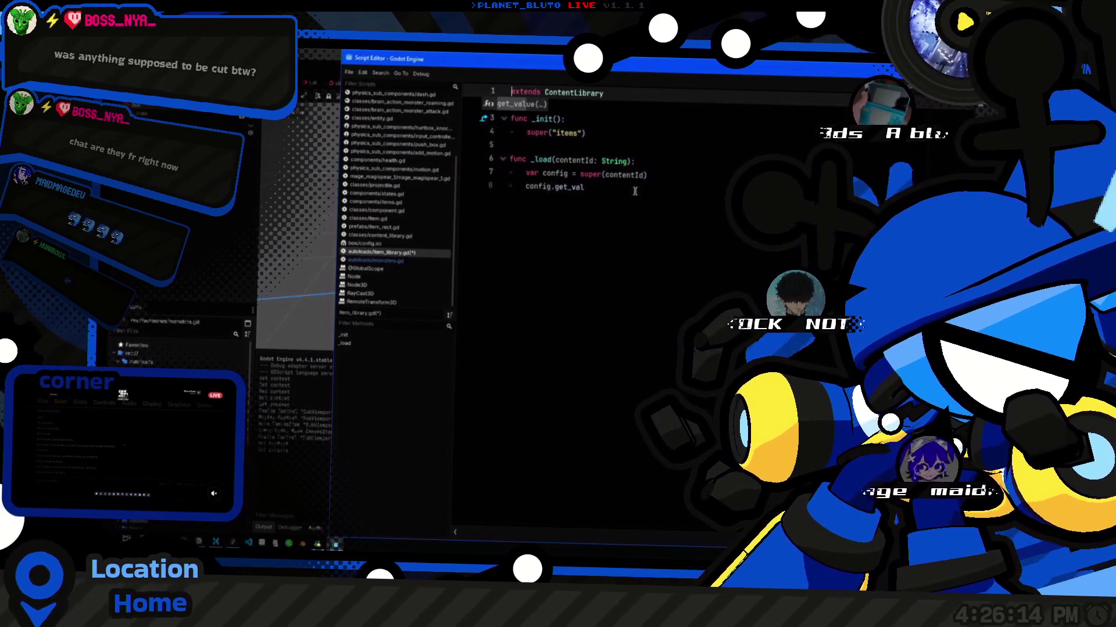
{"action": "left_click", "coordinate": [637, 191]}
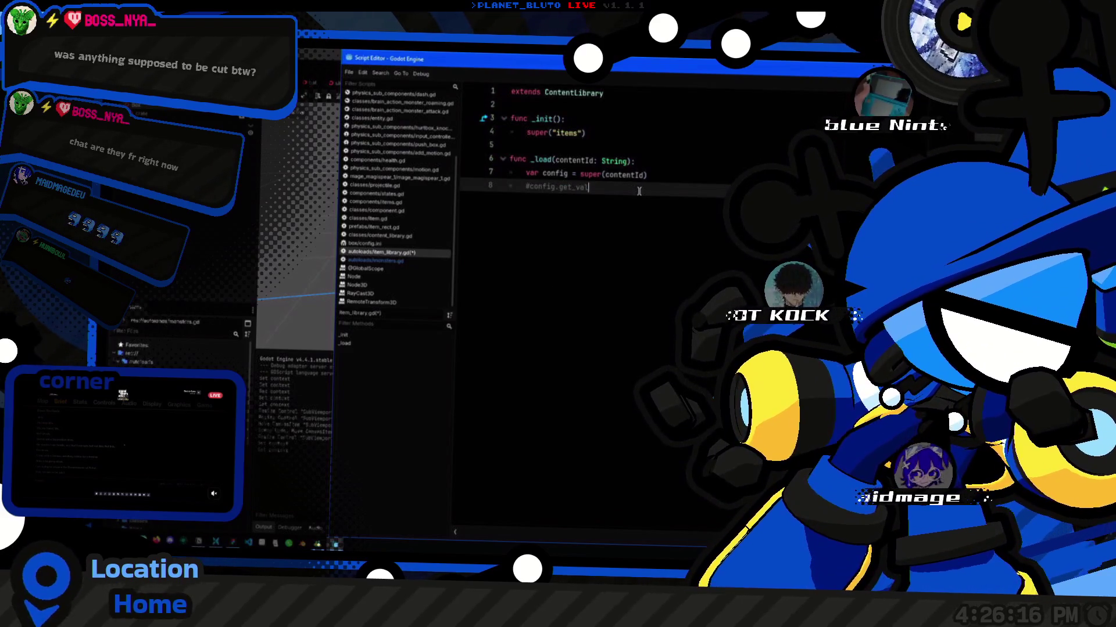
{"action": "key", "text": "Return"}
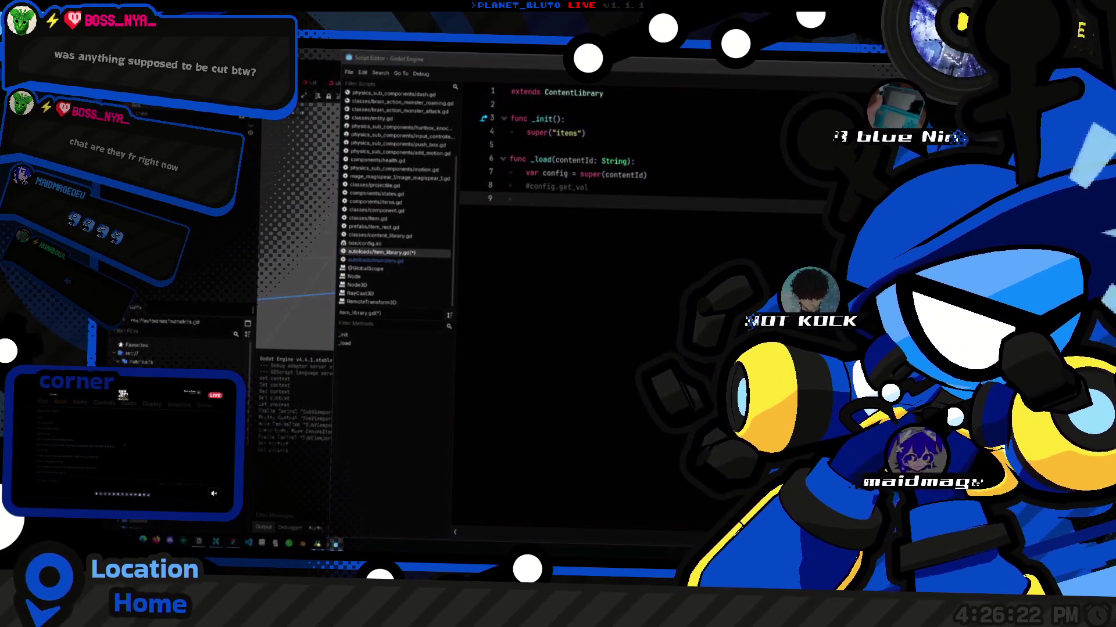
{"action": "left_click", "coordinate": [608, 211]}
Add an instance function stub with a pass body
{"action": "key", "text": "Return"}
{"action": "type", "text": "fu"}
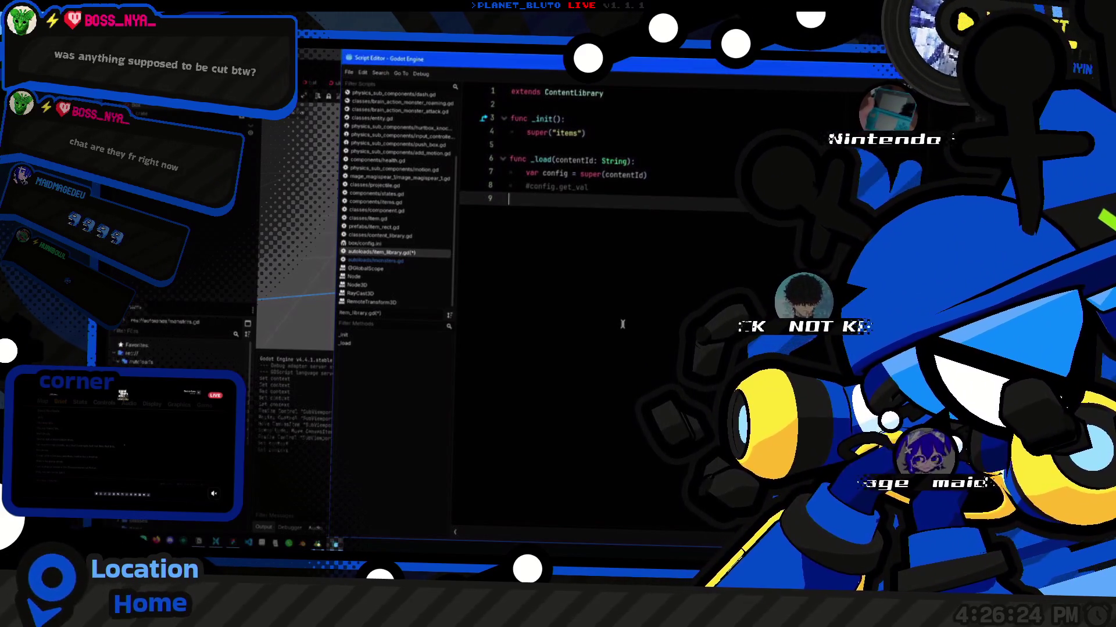
{"action": "key", "text": "BackSpace"}
{"action": "key", "text": "BackSpace"}
{"action": "type", "text": "instance():"}
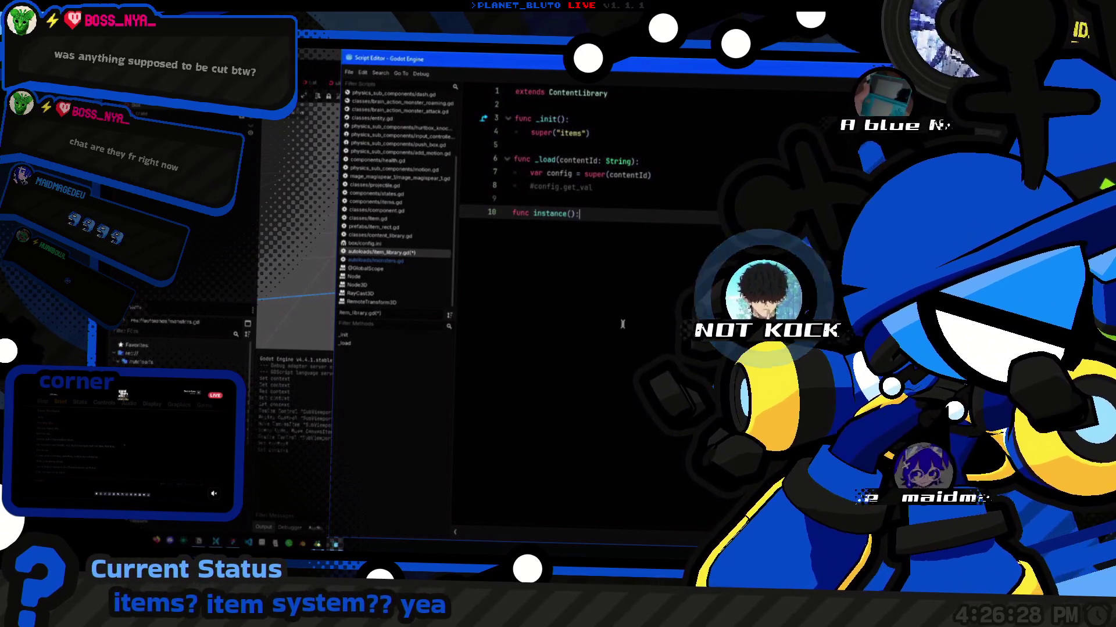
{"action": "key", "text": "Return"}
{"action": "type", "text": "pass"}
Check ContentLibrary's instance(contentId: String) signature and return to item_library.gd
{"action": "left_click", "coordinate": [575, 94], "text": "ctrl"}
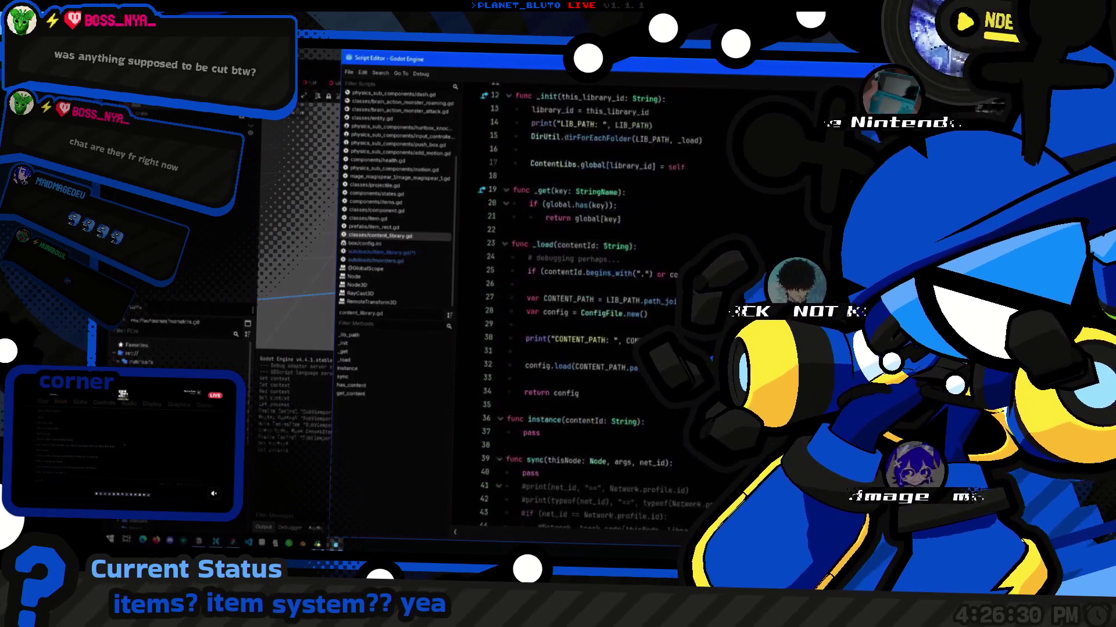
{"action": "double_click", "coordinate": [553, 295]}
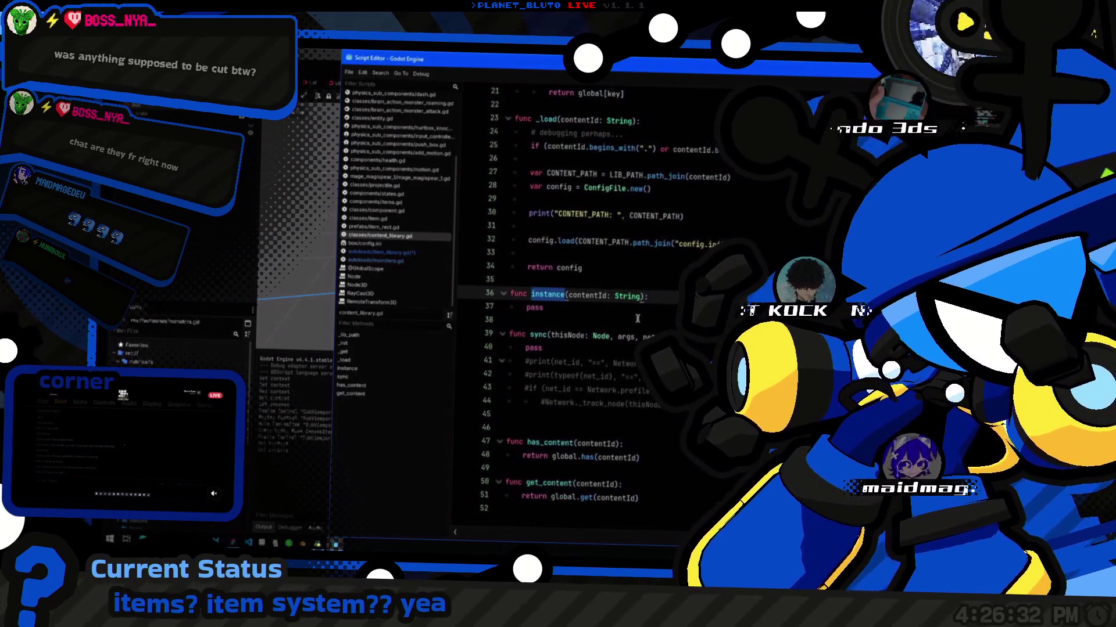
{"action": "key", "text": "ctrl+End"}
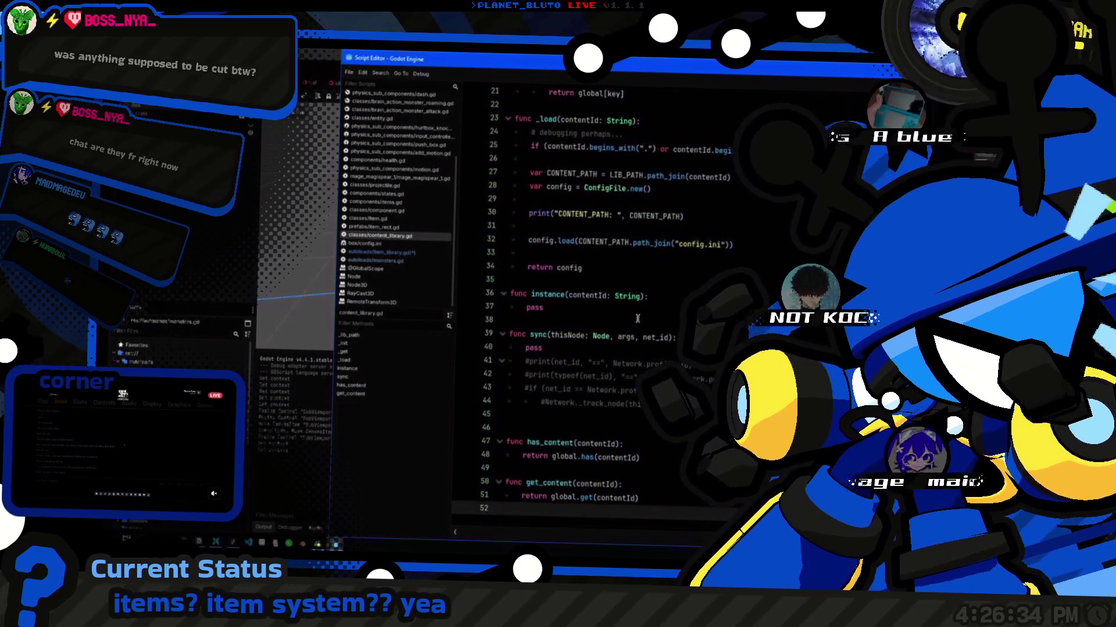
{"action": "left_click", "coordinate": [666, 296]}
{"action": "key", "text": "alt+Left"}
{"action": "key", "text": "alt+Left"}
{"action": "key", "text": "Up"}
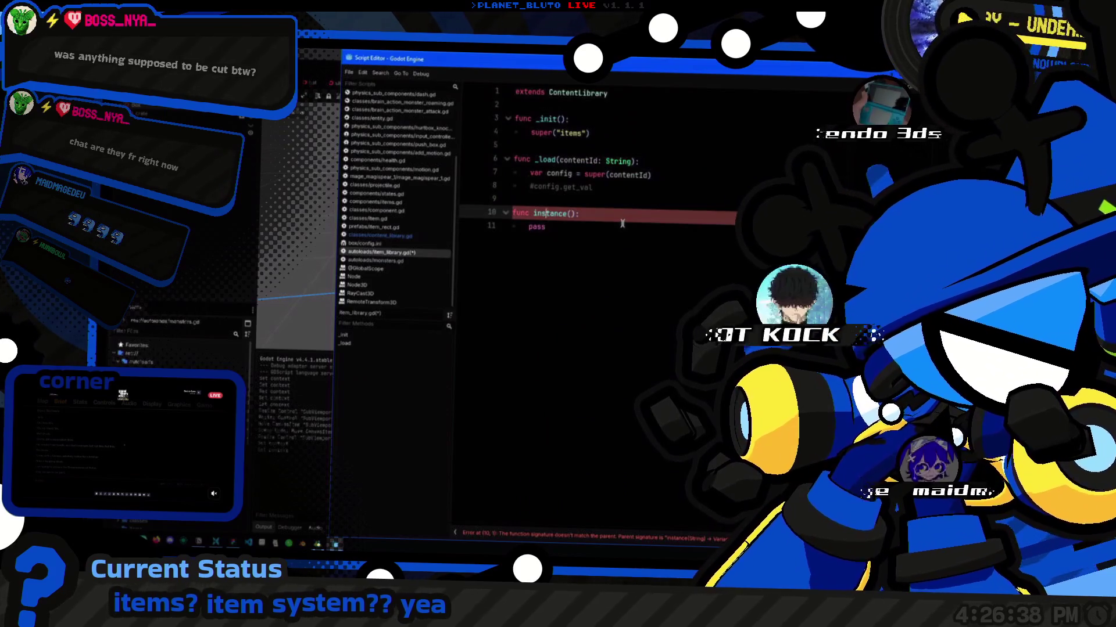
{"action": "left_click", "coordinate": [619, 230]}
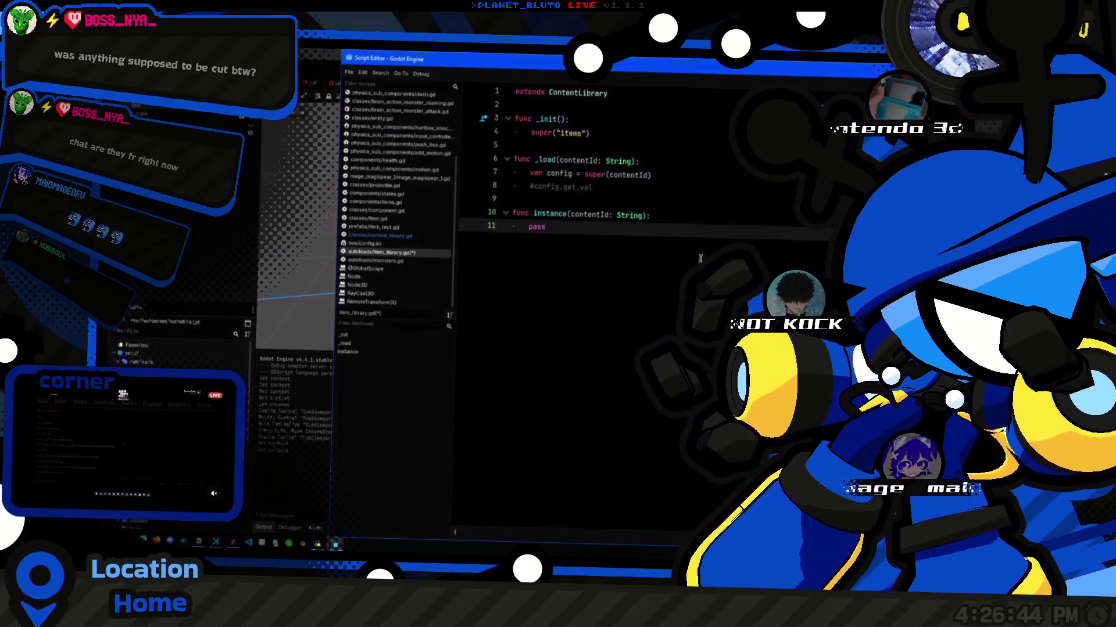
{"action": "left_click", "coordinate": [659, 200]}
{"action": "key", "text": "Up"}
{"action": "key", "text": "Up"}
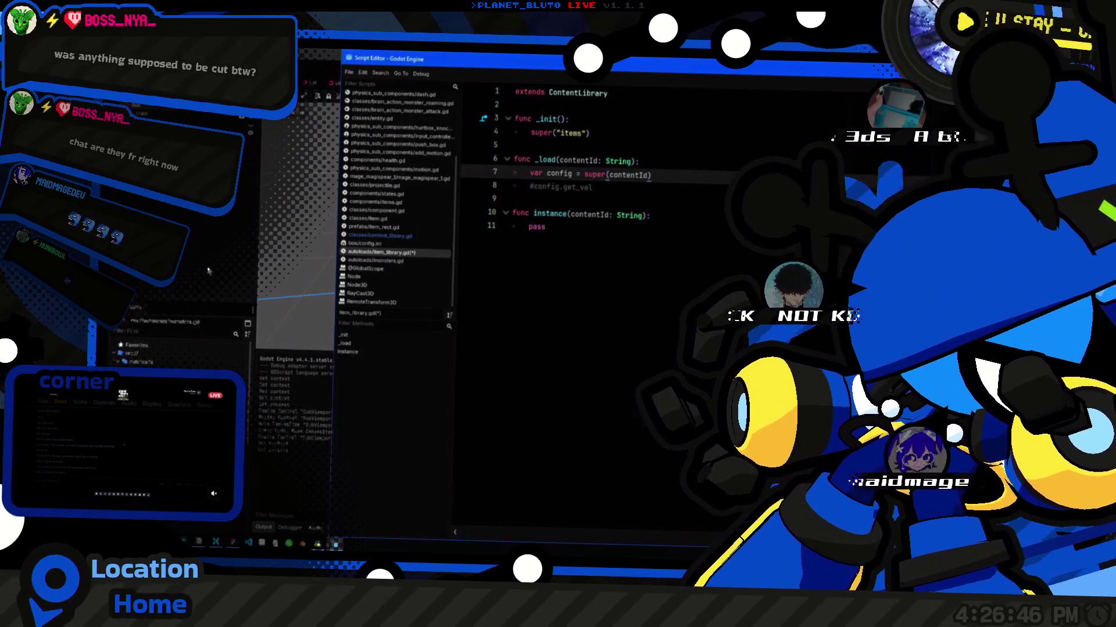
Try code completion after pass and after super(contentId) in item_library.gd
{"action": "left_click", "coordinate": [666, 258]}
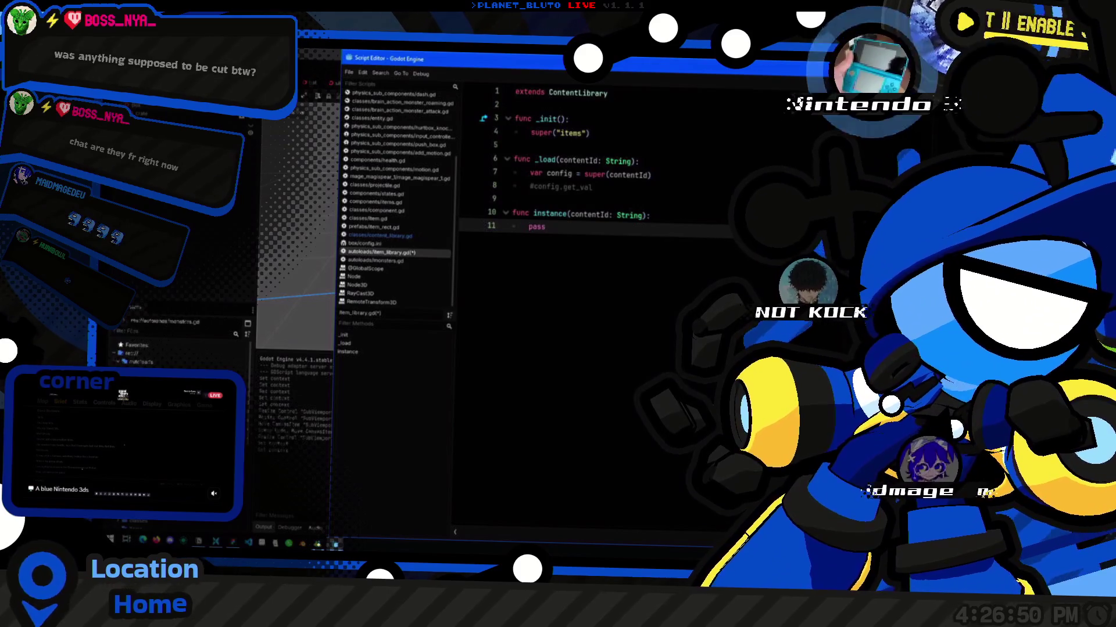
{"action": "left_click", "coordinate": [703, 205]}
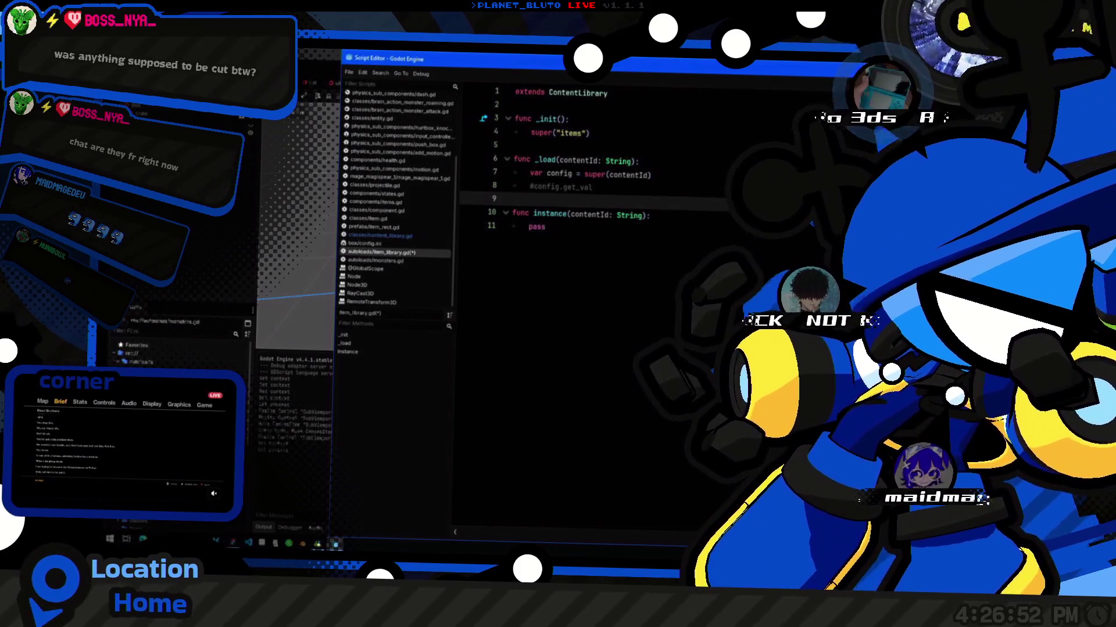
{"action": "left_click", "coordinate": [545, 227]}
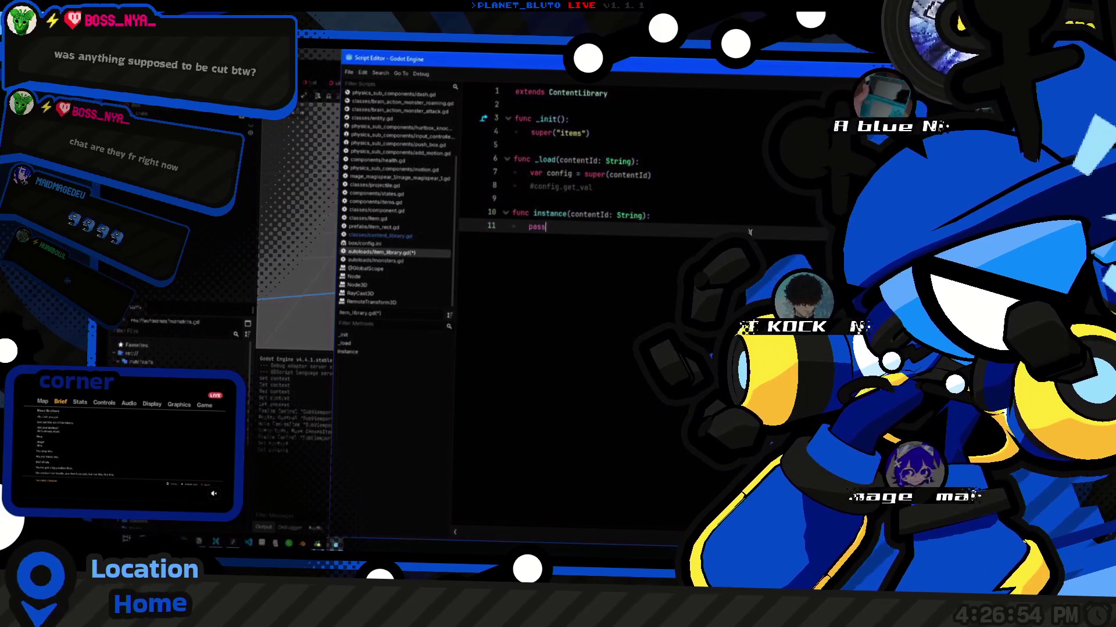
{"action": "key", "text": "ctrl+space"}
{"action": "left_click", "coordinate": [692, 174]}
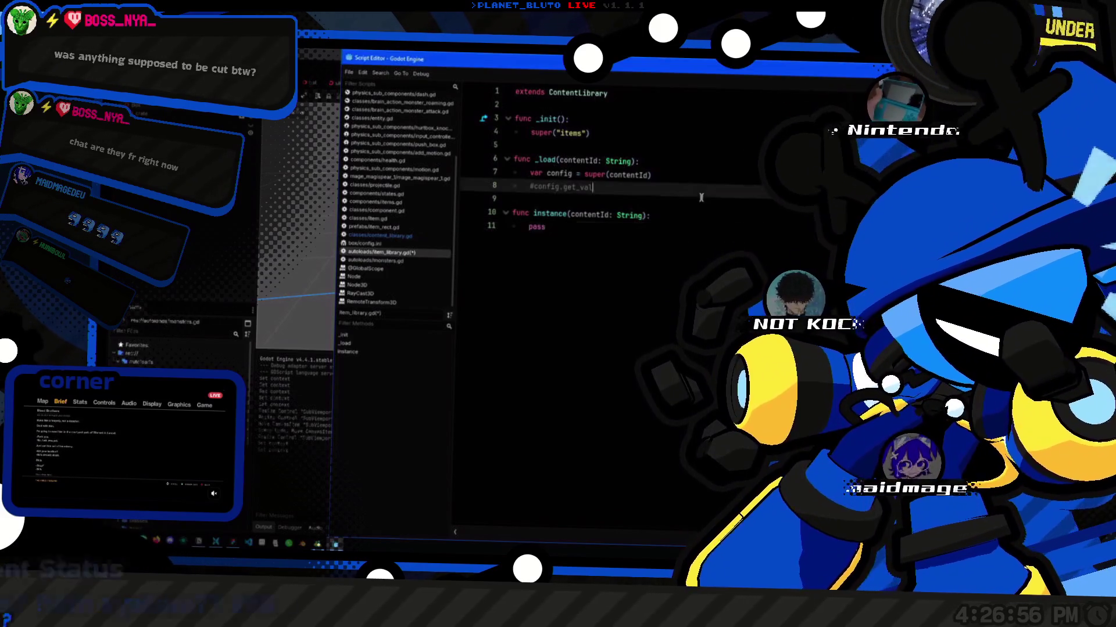
{"action": "key", "text": "ctrl+space"}
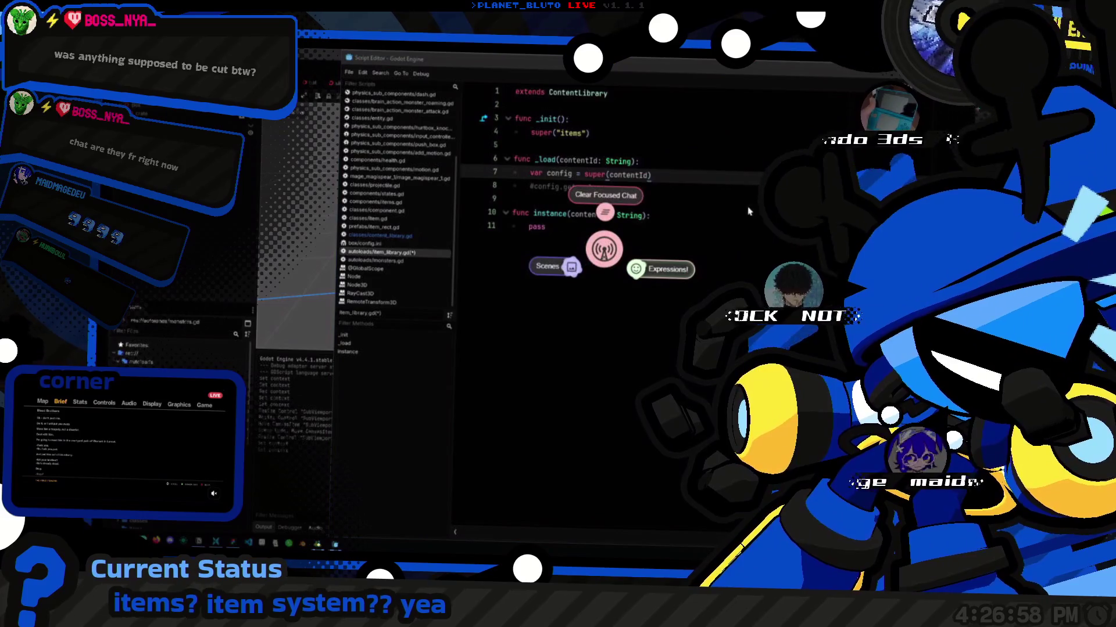
{"action": "left_click", "coordinate": [640, 262]}
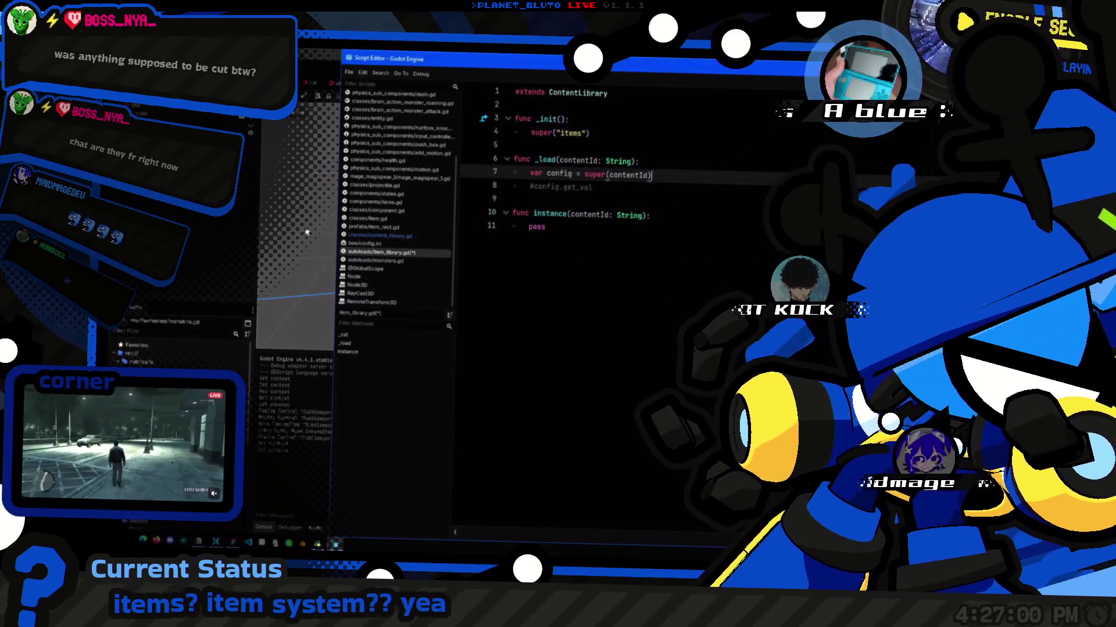
Switch to the main editor and back, then open the box config.ini file
{"action": "left_click", "coordinate": [259, 182]}
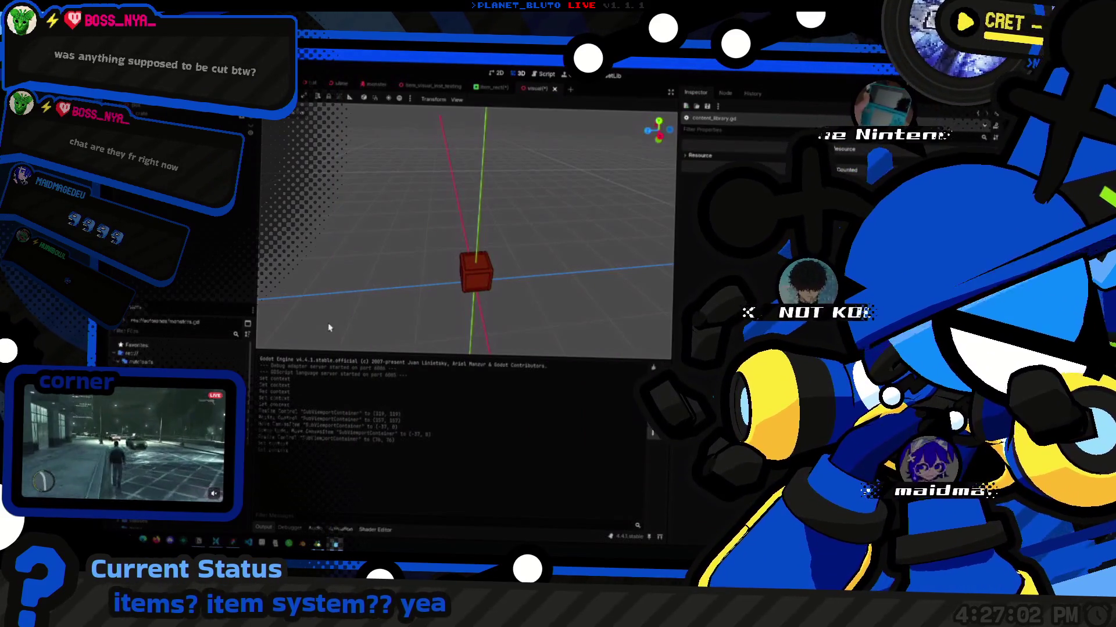
{"action": "key", "text": "alt+Tab"}
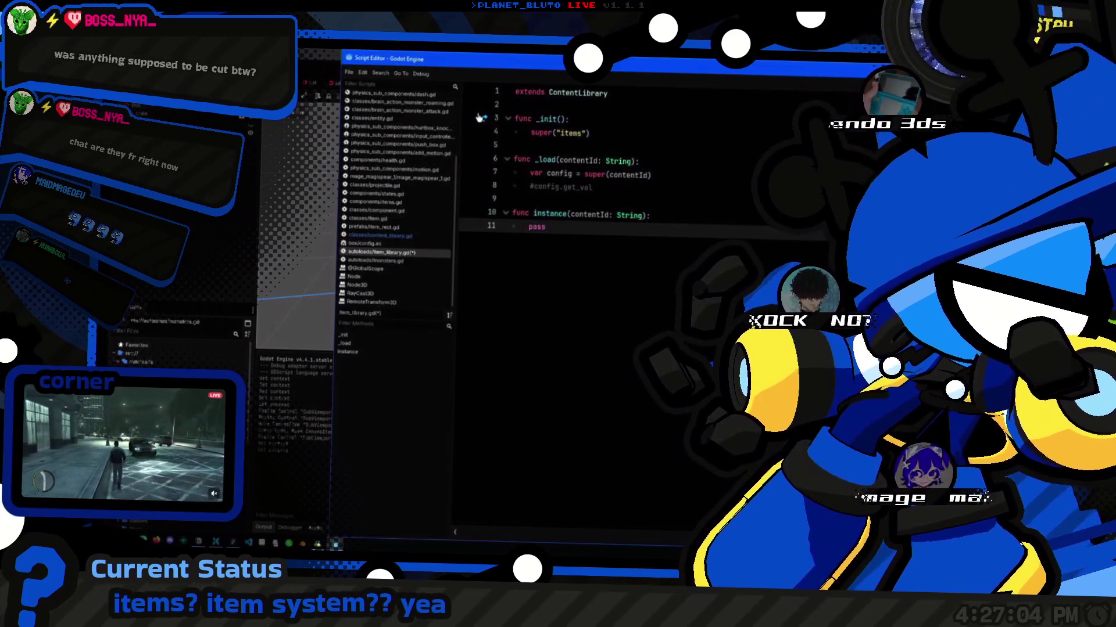
{"action": "left_click", "coordinate": [617, 174]}
{"action": "left_click", "coordinate": [615, 145]}
{"action": "left_click", "coordinate": [614, 186]}
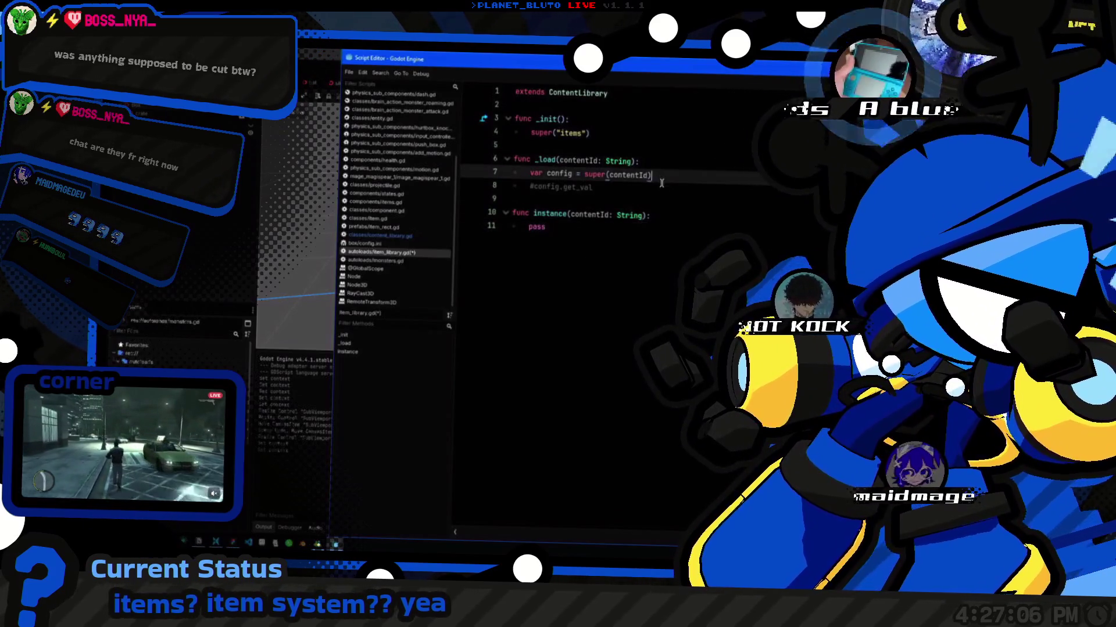
{"action": "left_click", "coordinate": [663, 238]}
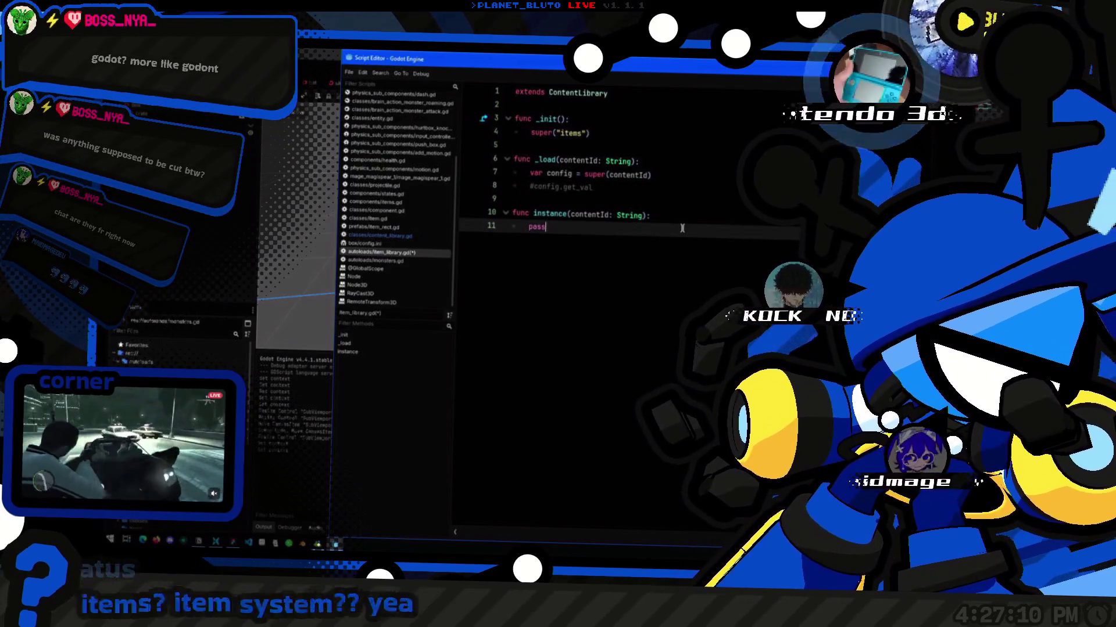
{"action": "left_click", "coordinate": [645, 188]}
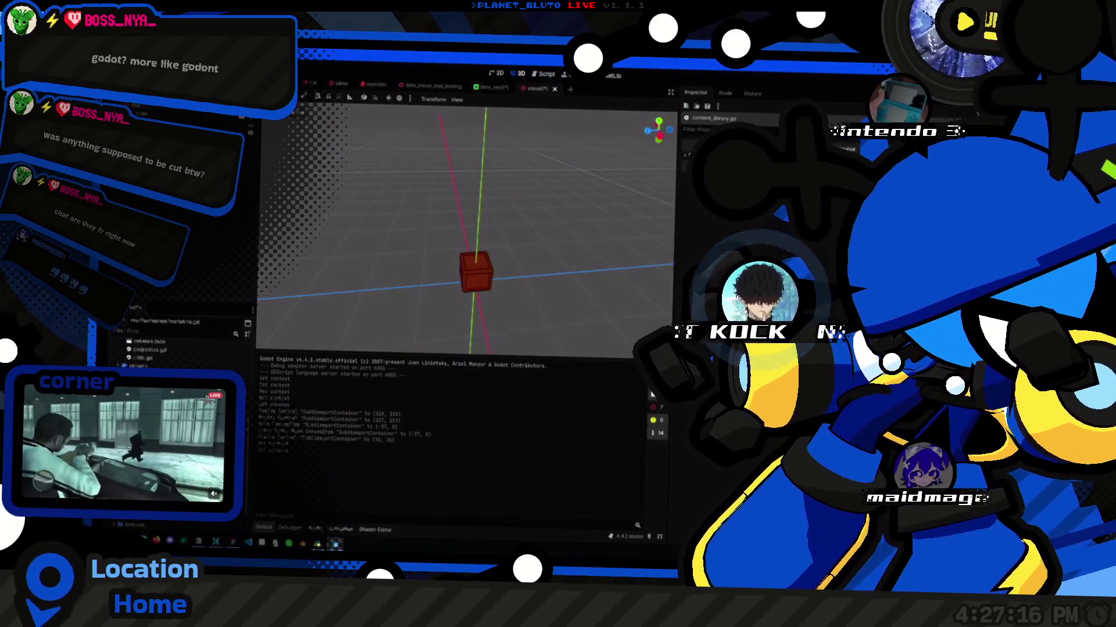
{"action": "left_click", "coordinate": [618, 120]}
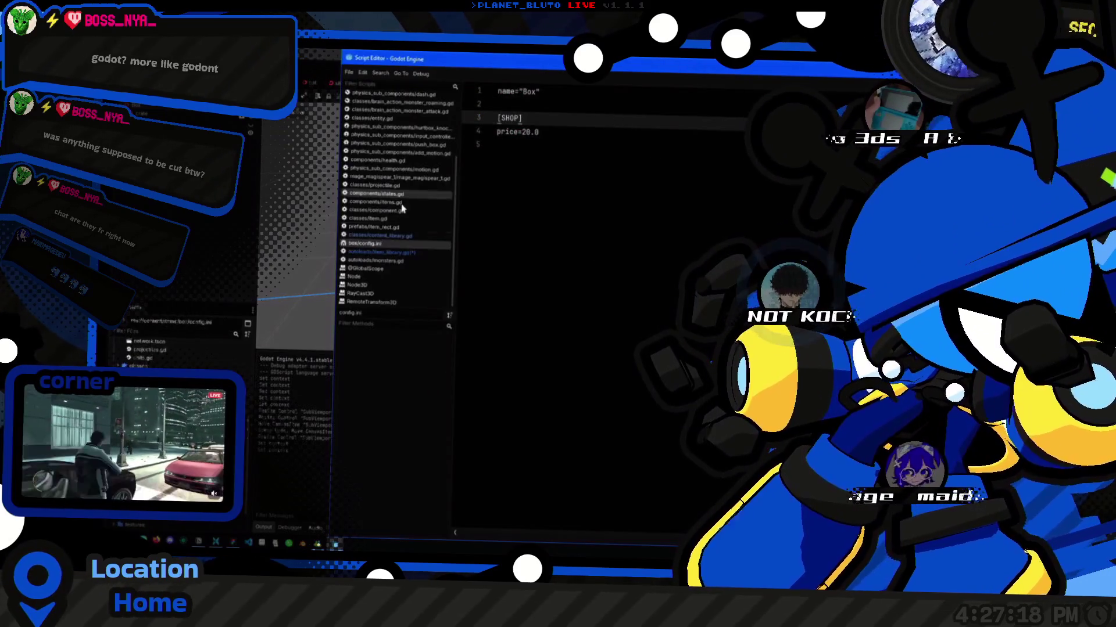
Check content_library.gd's base class, then return to item_library.gd's commented config line
{"action": "left_click", "coordinate": [431, 237]}
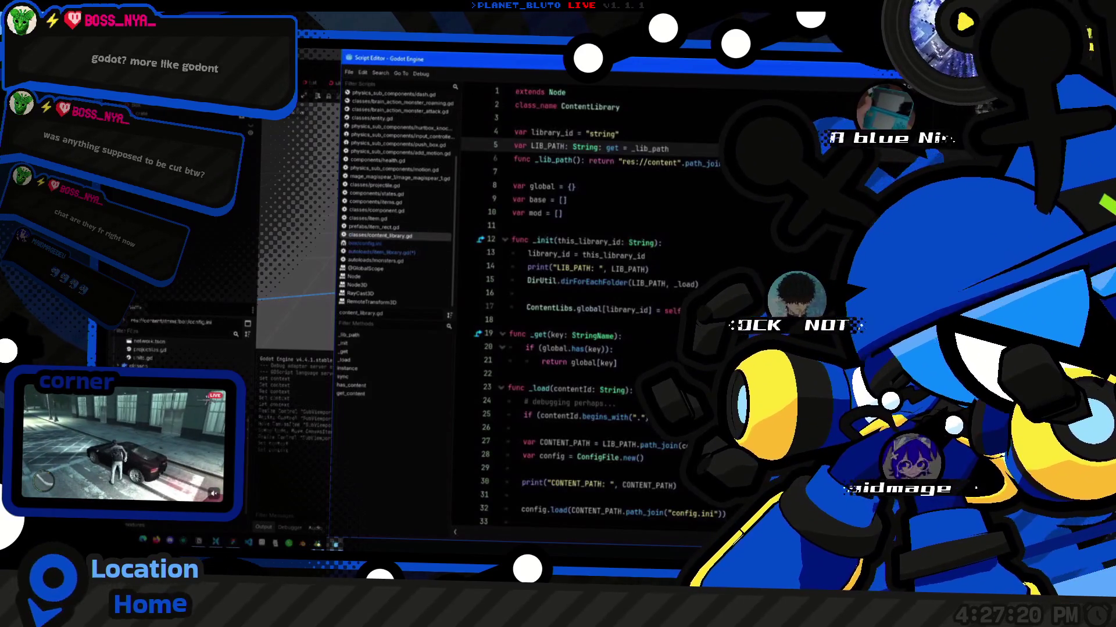
{"action": "left_click", "coordinate": [401, 253]}
{"action": "left_click", "coordinate": [736, 145]}
{"action": "left_click", "coordinate": [736, 187]}
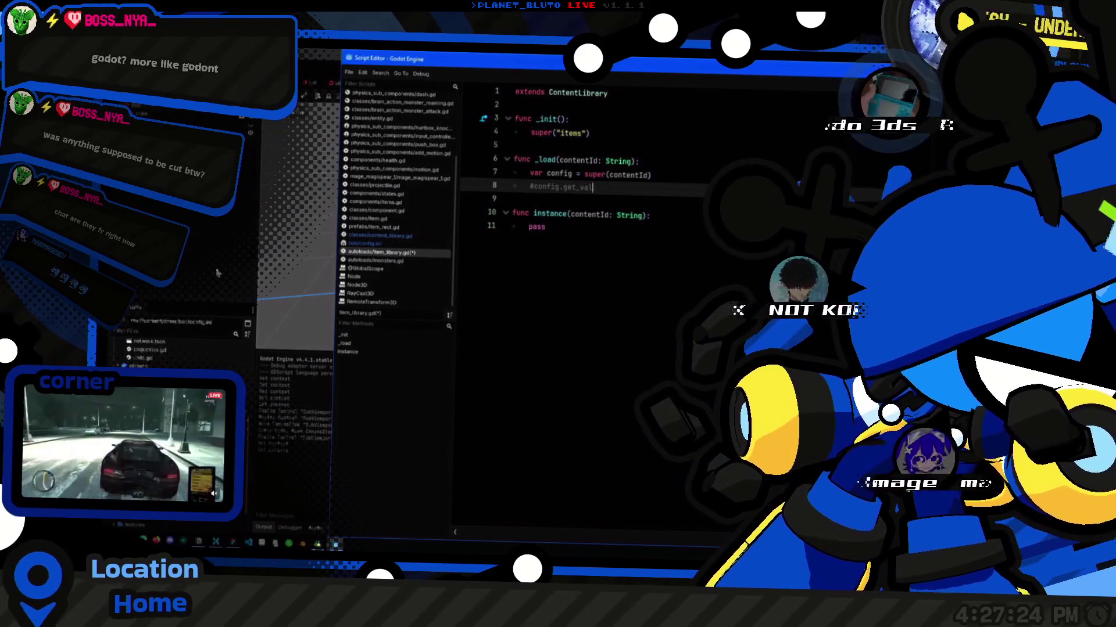
{"action": "key", "text": "alt+Tab"}
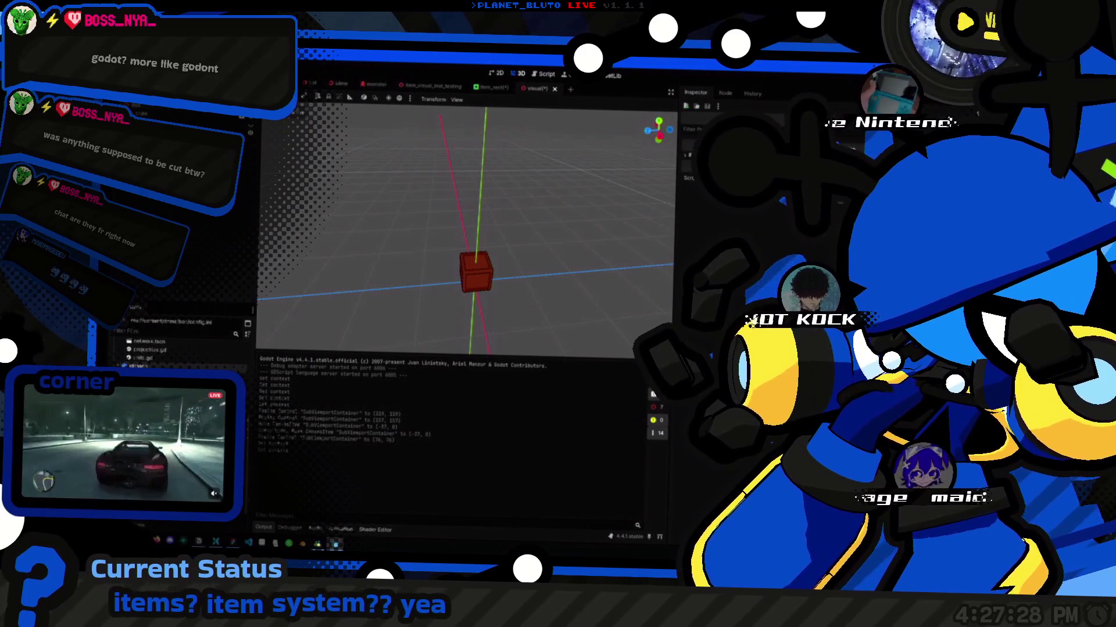
Create a metadata folder in the FileSystem dock and briefly open add_motion.gd
{"action": "right_click", "coordinate": [168, 363]}
{"action": "mouse_move", "coordinate": [232, 375]}
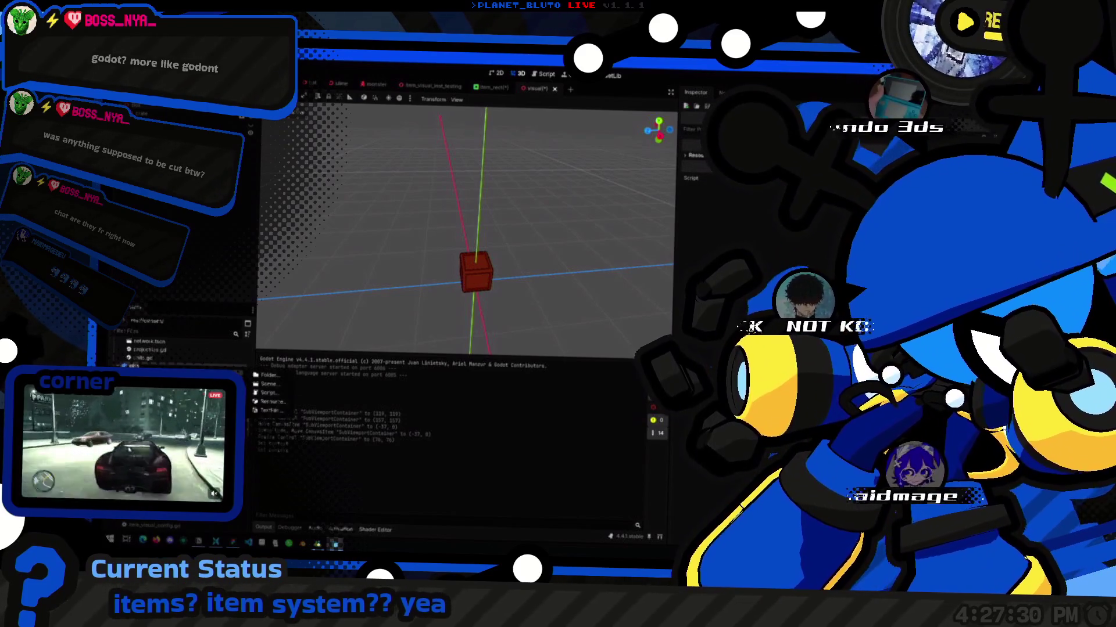
{"action": "left_click", "coordinate": [281, 376]}
{"action": "type", "text": "metadata"}
{"action": "key", "text": "Return"}
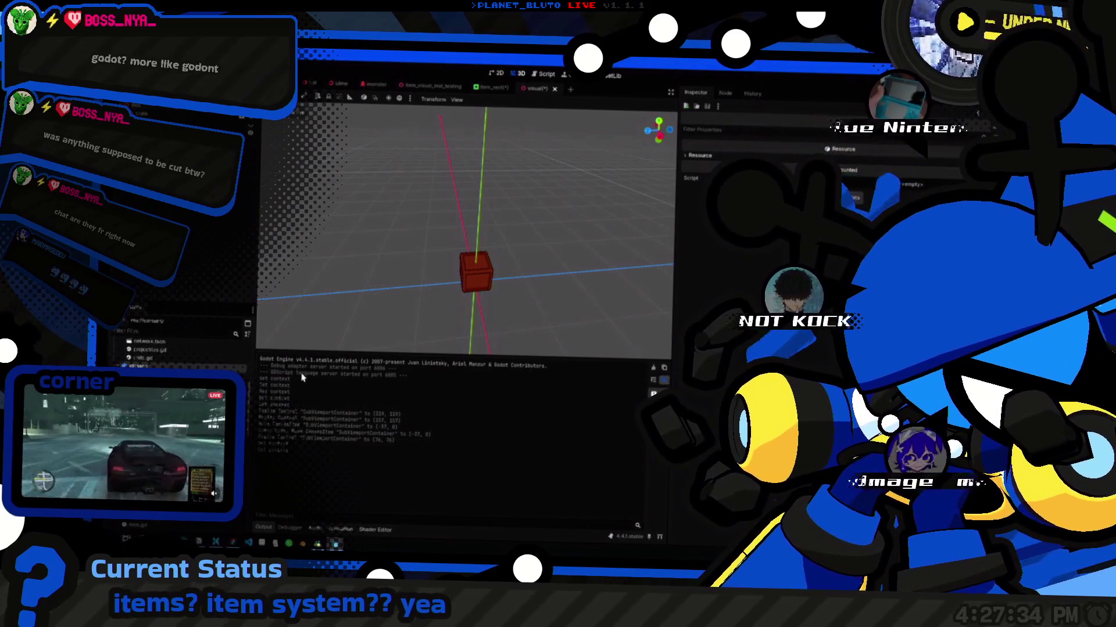
{"action": "double_click", "coordinate": [145, 384]}
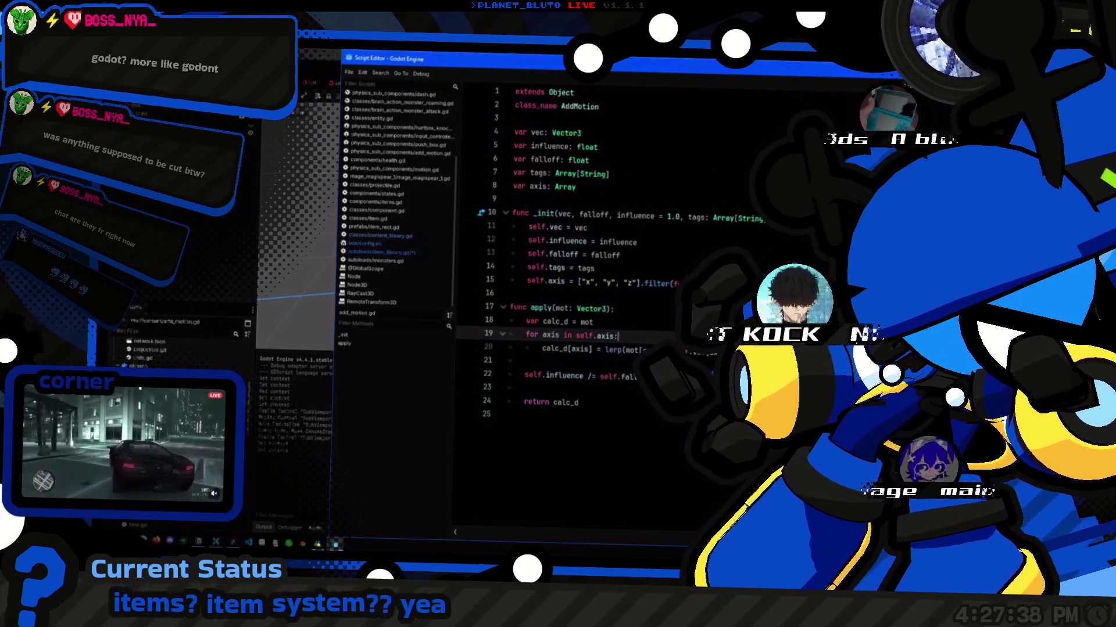
{"action": "left_click", "coordinate": [651, 395]}
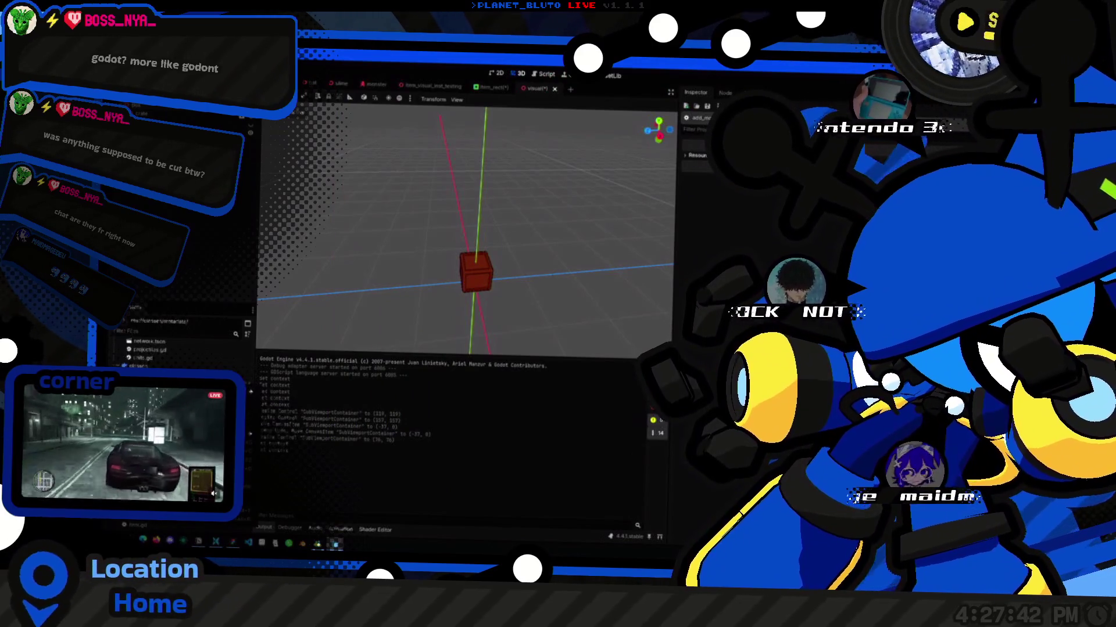
{"action": "right_click", "coordinate": [174, 384]}
Create a new script at res://classes/metadata/item_metadata.gd from the FileSystem context menu
{"action": "mouse_move", "coordinate": [251, 393]}
{"action": "left_click", "coordinate": [285, 410]}
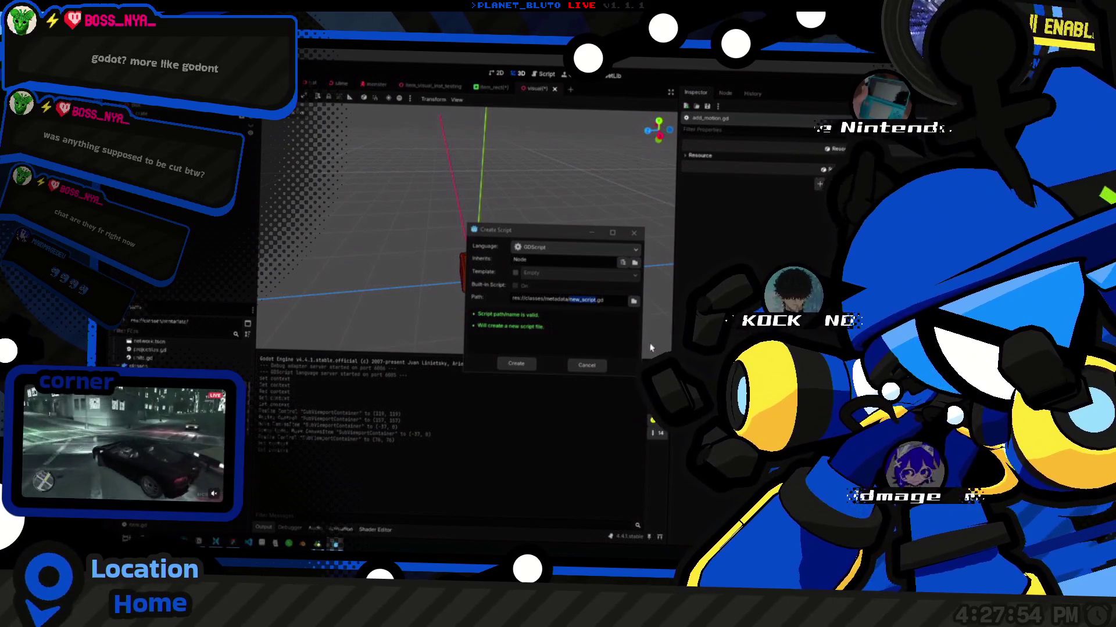
{"action": "double_click", "coordinate": [586, 299]}
{"action": "type", "text": "pin"}
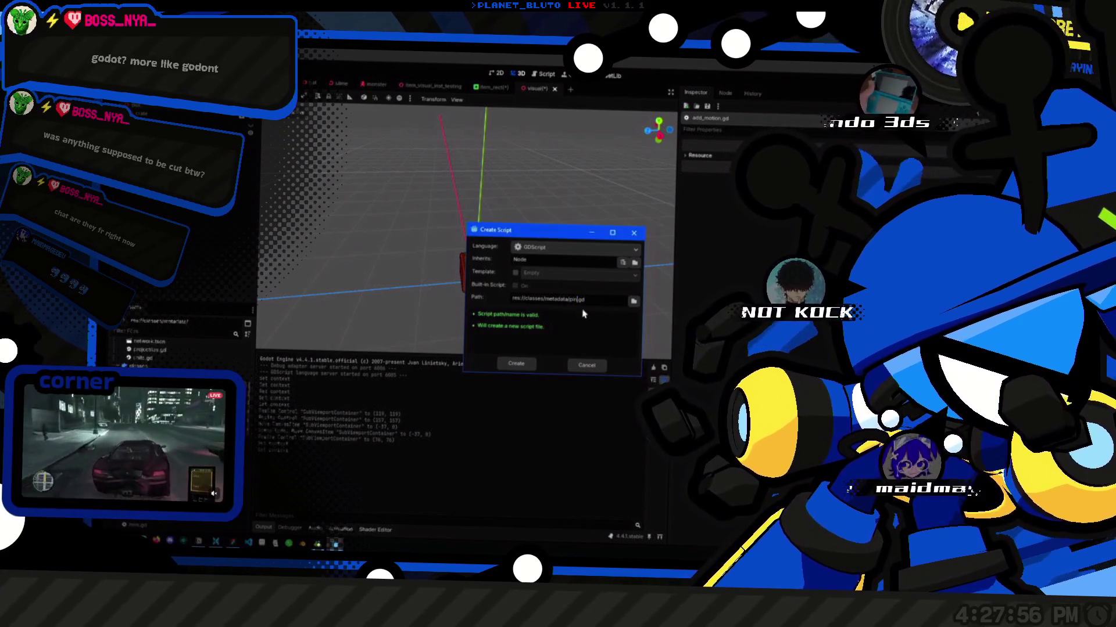
{"action": "key", "text": "BackSpace"}
{"action": "key", "text": "BackSpace"}
{"action": "key", "text": "BackSpace"}
{"action": "type", "text": "item"}
{"action": "type", "text": "_metadata"}
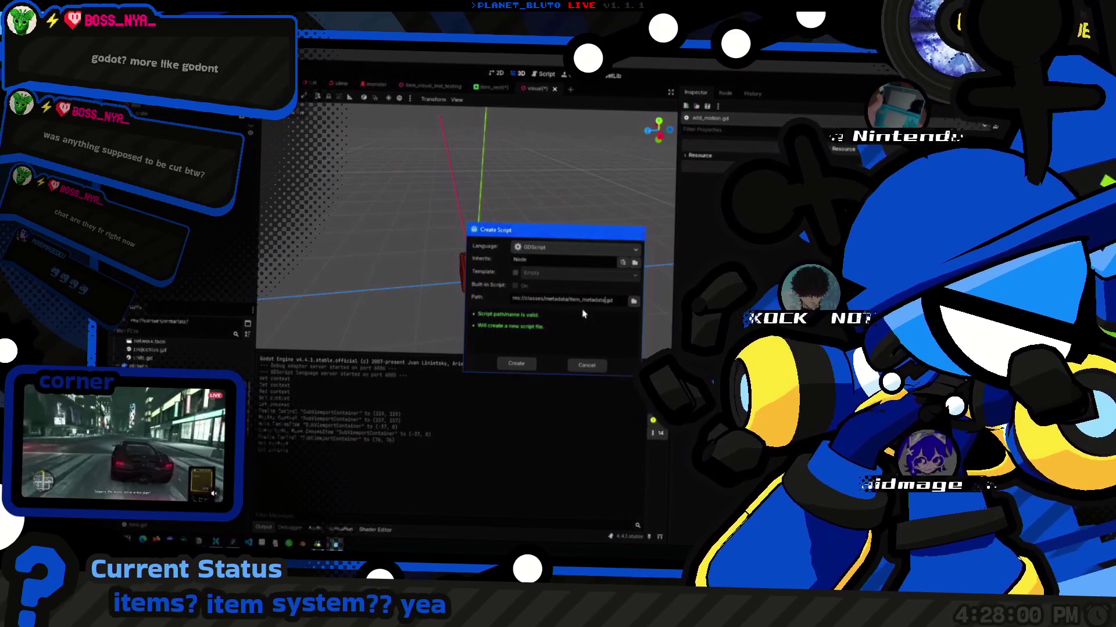
{"action": "key", "text": "Return"}
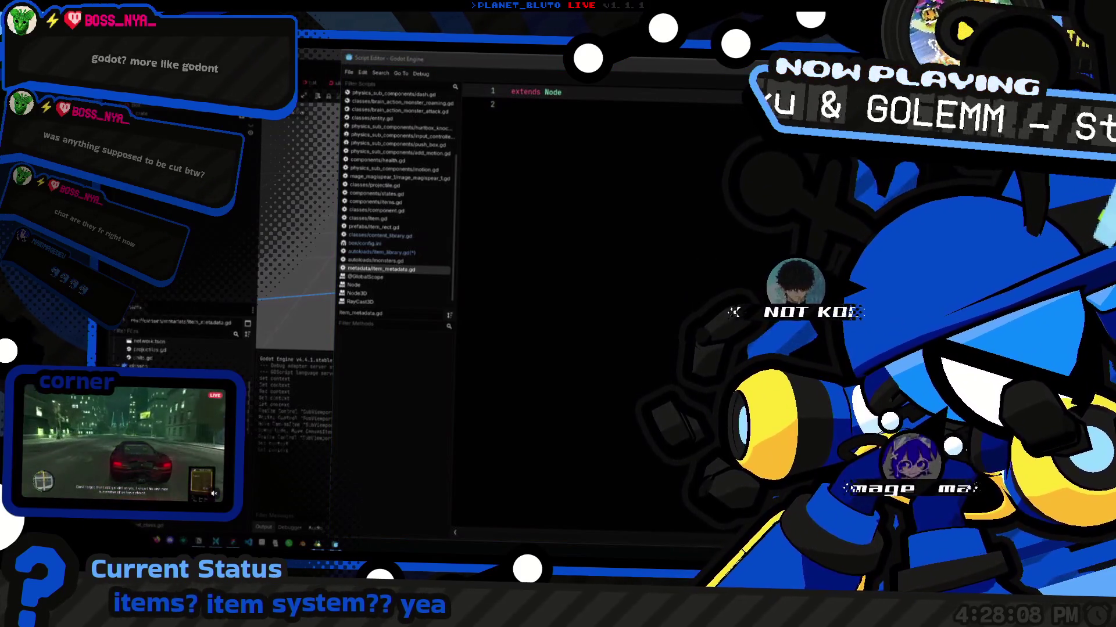
Change item_metadata.gd to extend Resource instead of Node
{"action": "key", "text": "alt+Tab"}
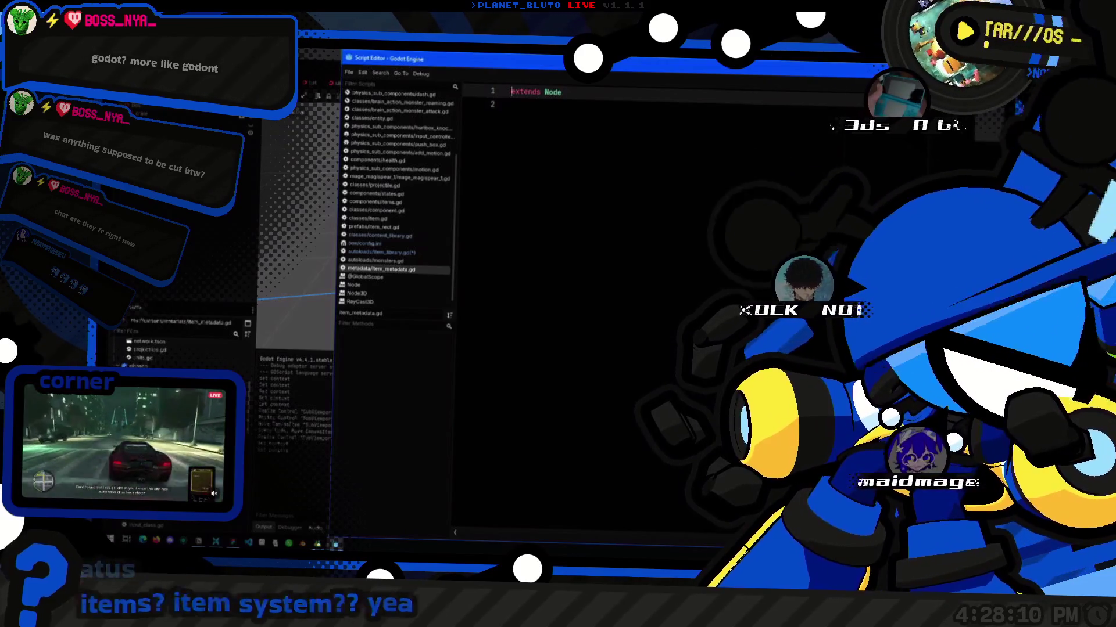
{"action": "left_click", "coordinate": [644, 164]}
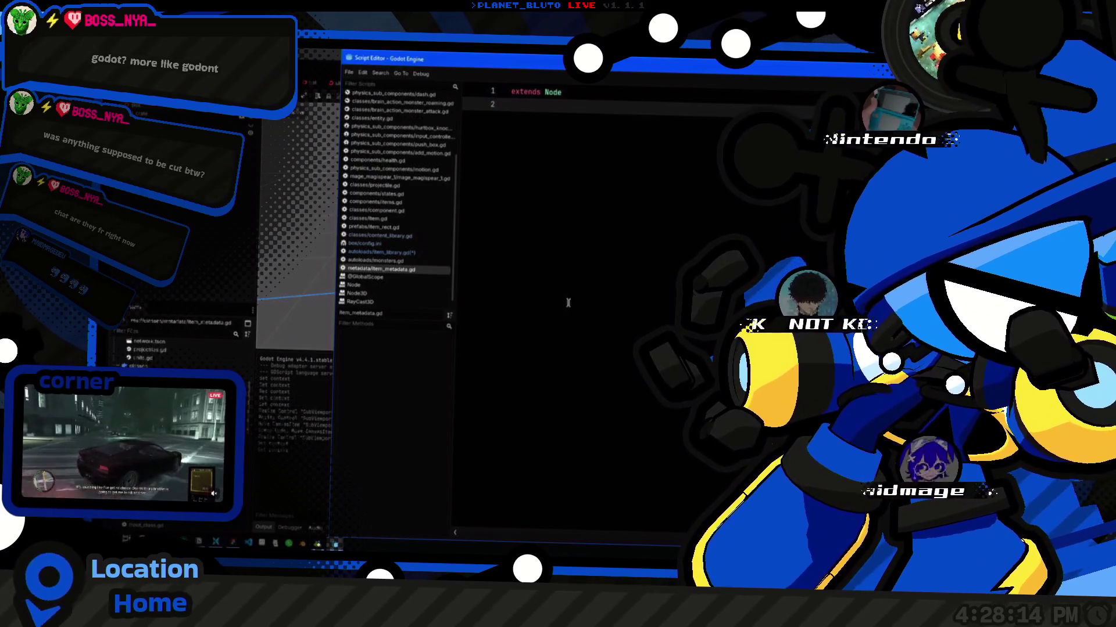
{"action": "key", "text": "Up"}
{"action": "key", "text": "End"}
{"action": "key", "text": "ctrl+shift+Left"}
{"action": "type", "text": "Resource"}
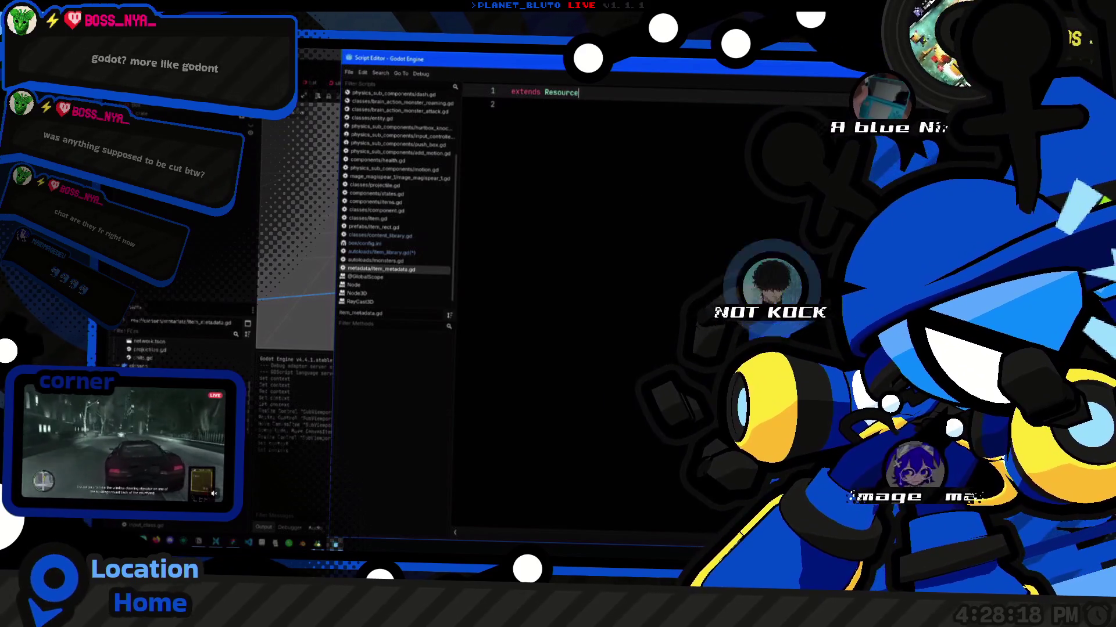
{"action": "key", "text": "Return"}
Add class_name ItemMetadata and begin a var name = "" declaration on line 4
{"action": "key", "text": "Delete"}
{"action": "type", "text": "cla"}
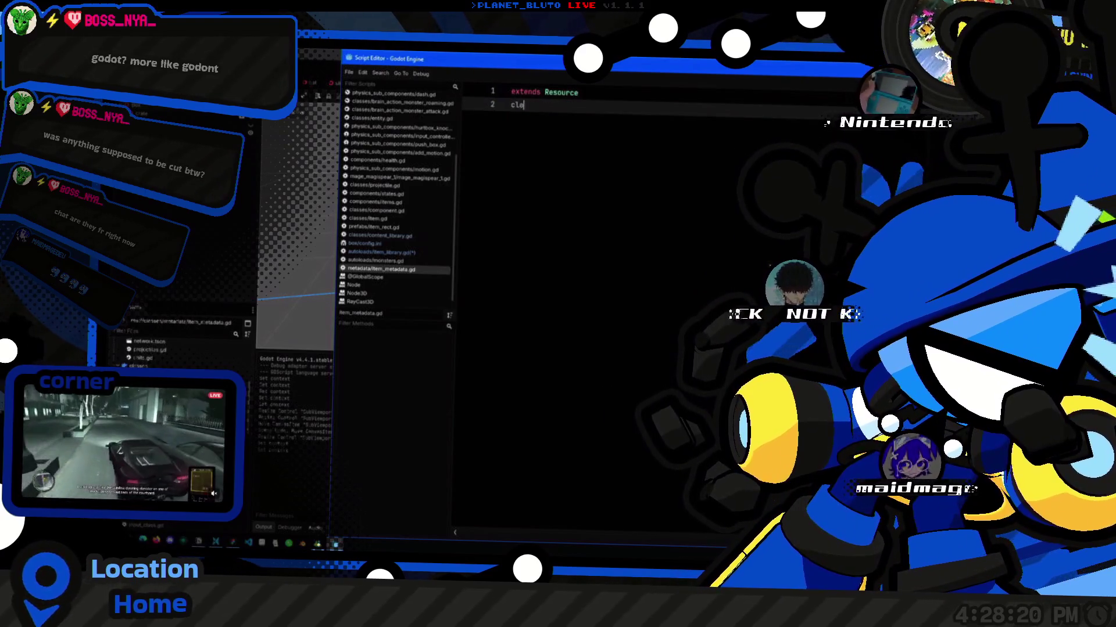
{"action": "type", "text": "ss_name ItemMe"}
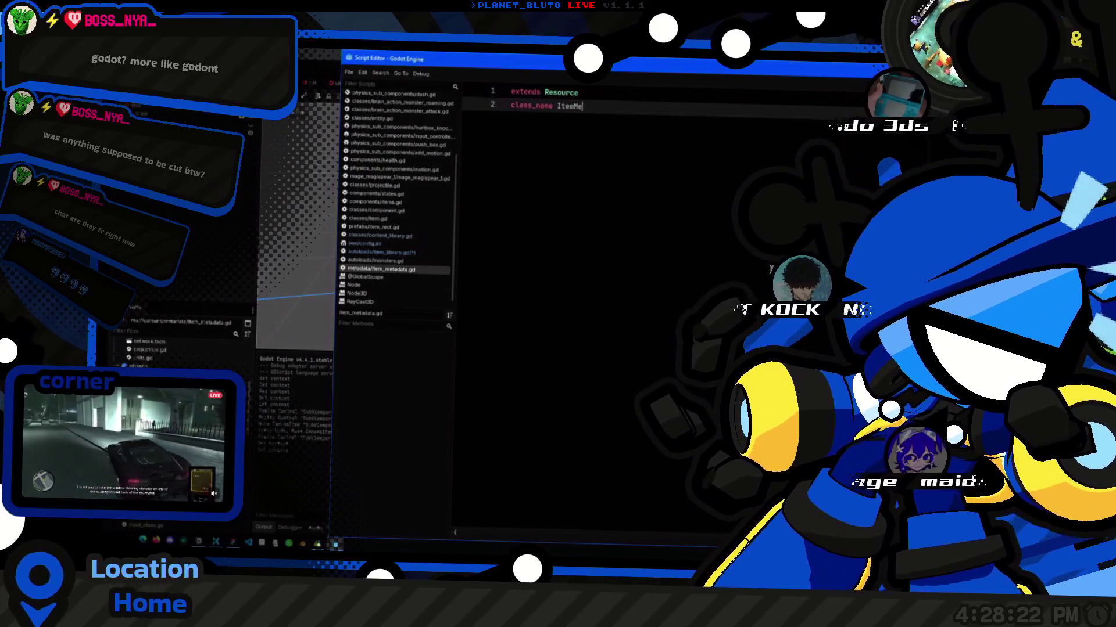
{"action": "type", "text": "tadata"}
{"action": "key", "text": "Return"}
{"action": "key", "text": "Return"}
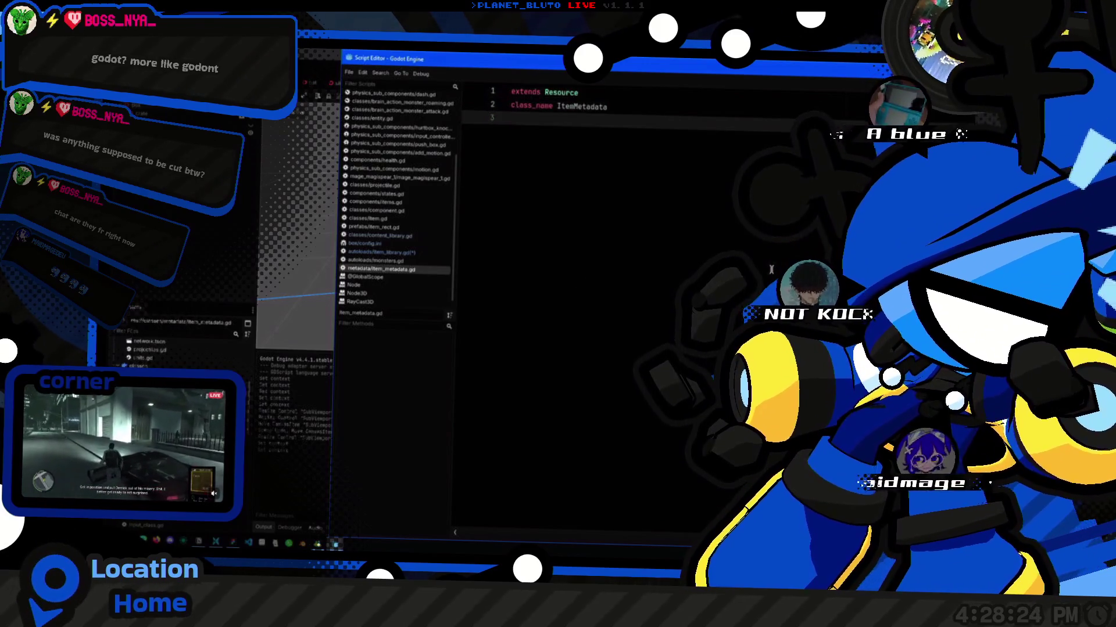
{"action": "type", "text": "var "}
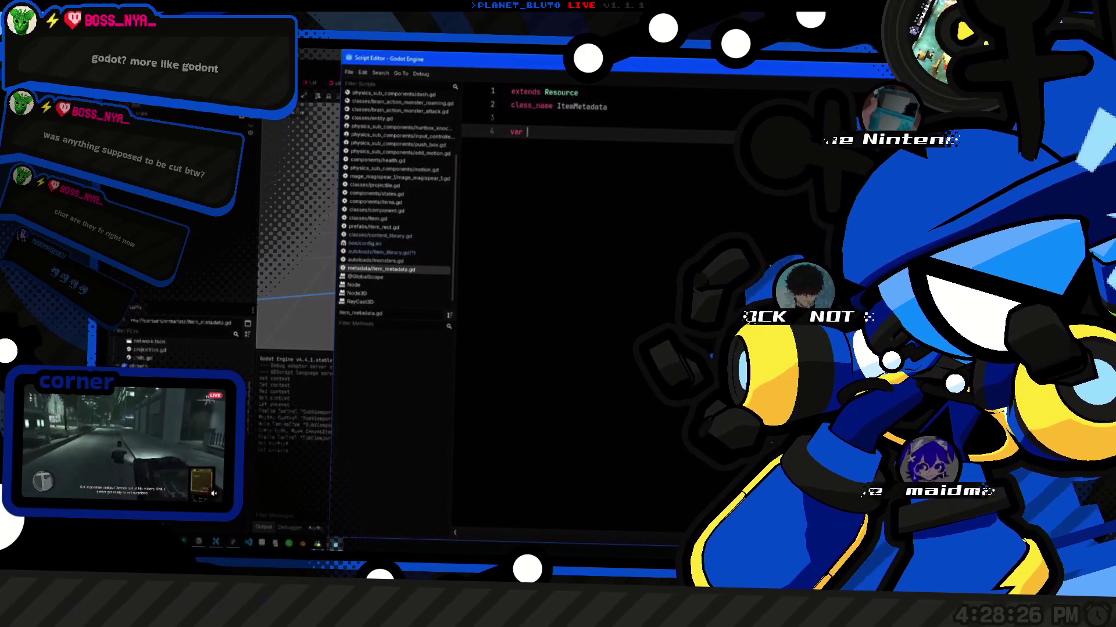
{"action": "type", "text": "name "}
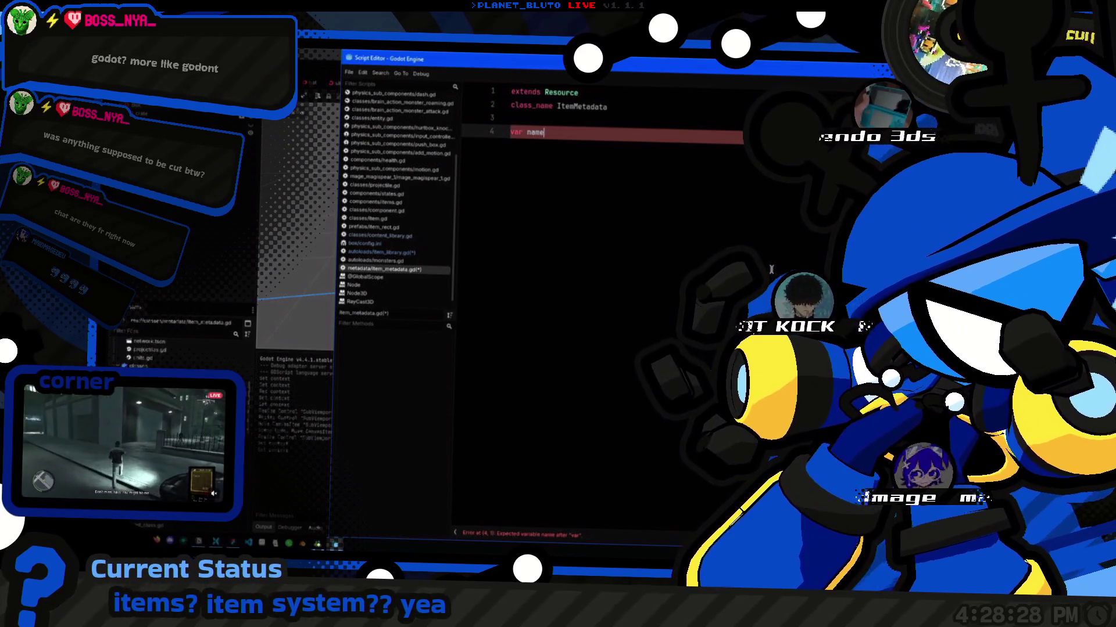
{"action": "type", "text": "= \"\""}
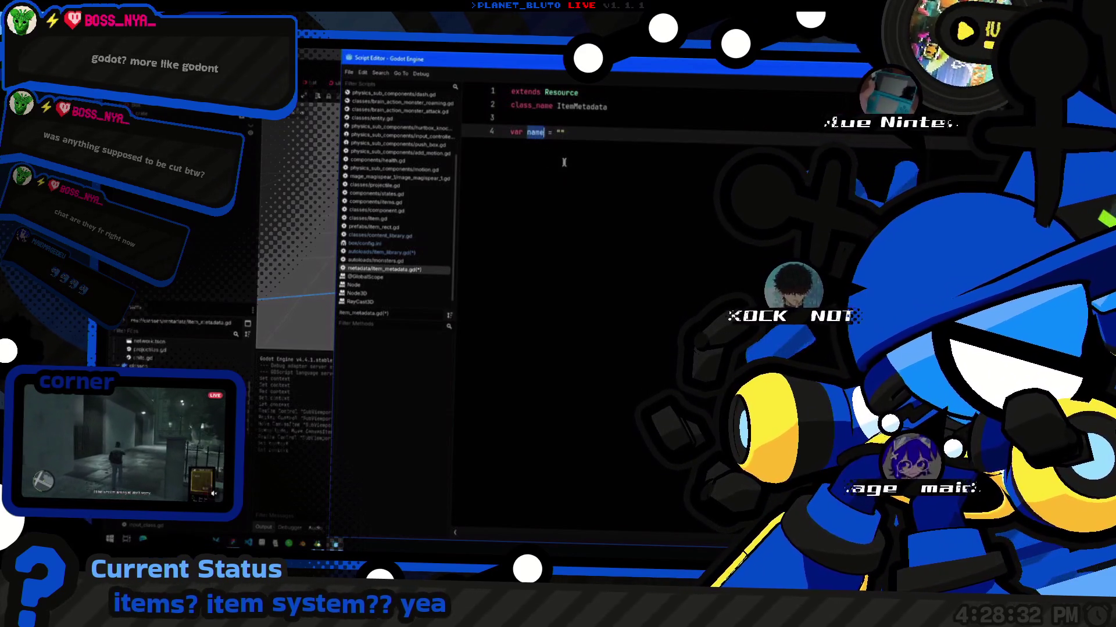
Look up the Resource class help page, then return to item_metadata.gd
{"action": "double_click", "coordinate": [570, 93]}
{"action": "left_click", "coordinate": [571, 94], "text": "ctrl"}
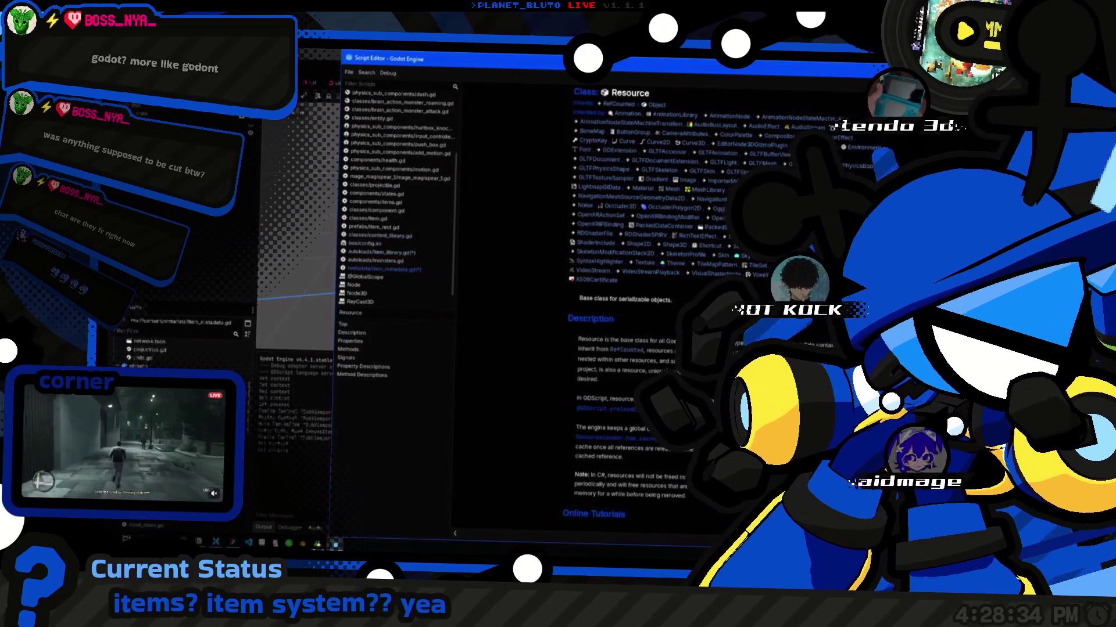
{"action": "scroll", "coordinate": [639, 290], "scroll_direction": "down", "scroll_amount": 10}
{"action": "key", "text": "ctrl+w"}
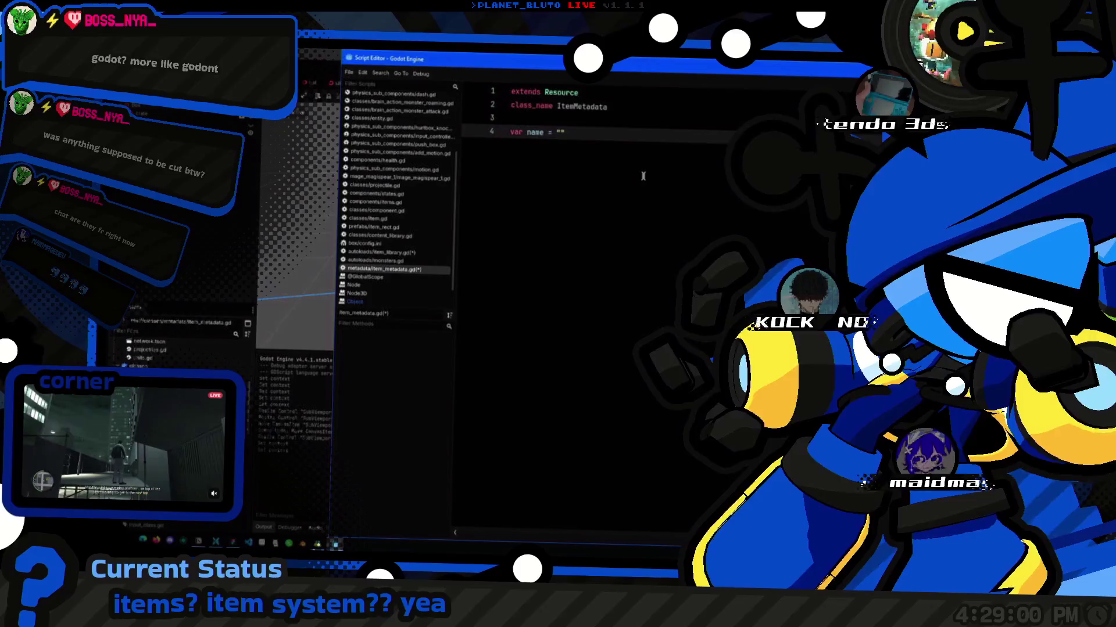
{"action": "key", "text": "Home"}
{"action": "type", "text": "@export"}
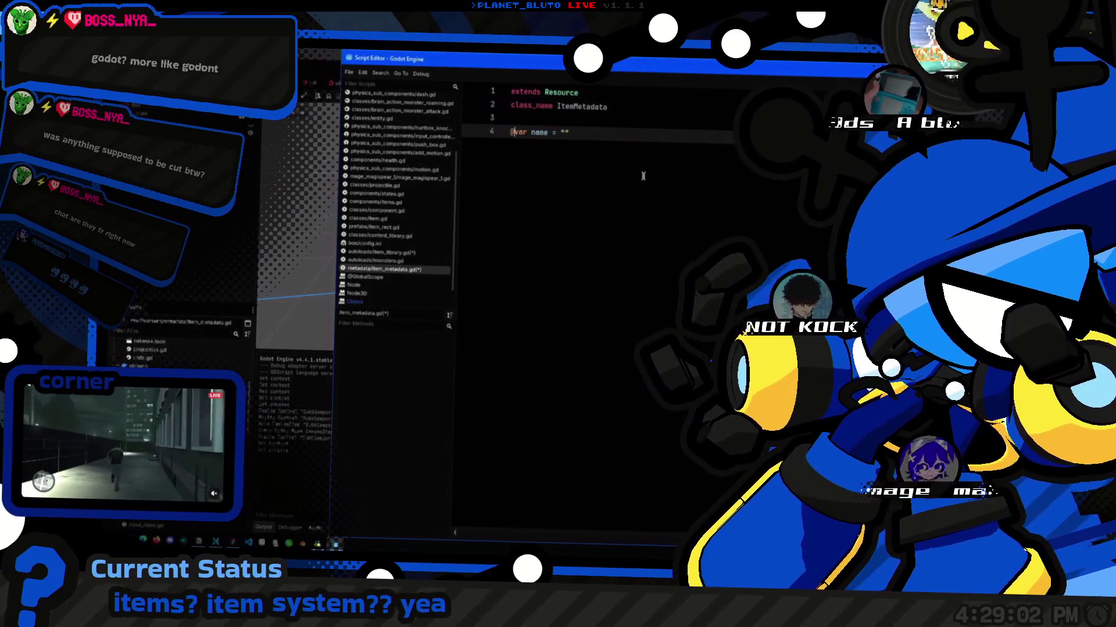
{"action": "key", "text": "End"}
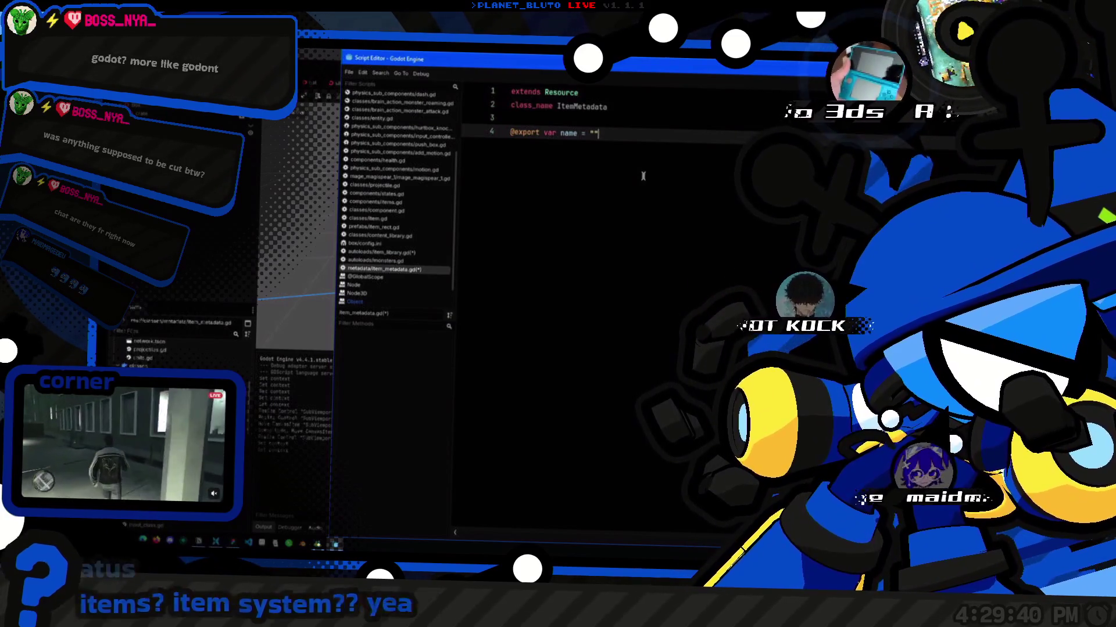
{"action": "key", "text": "ctrl+shift+Right"}
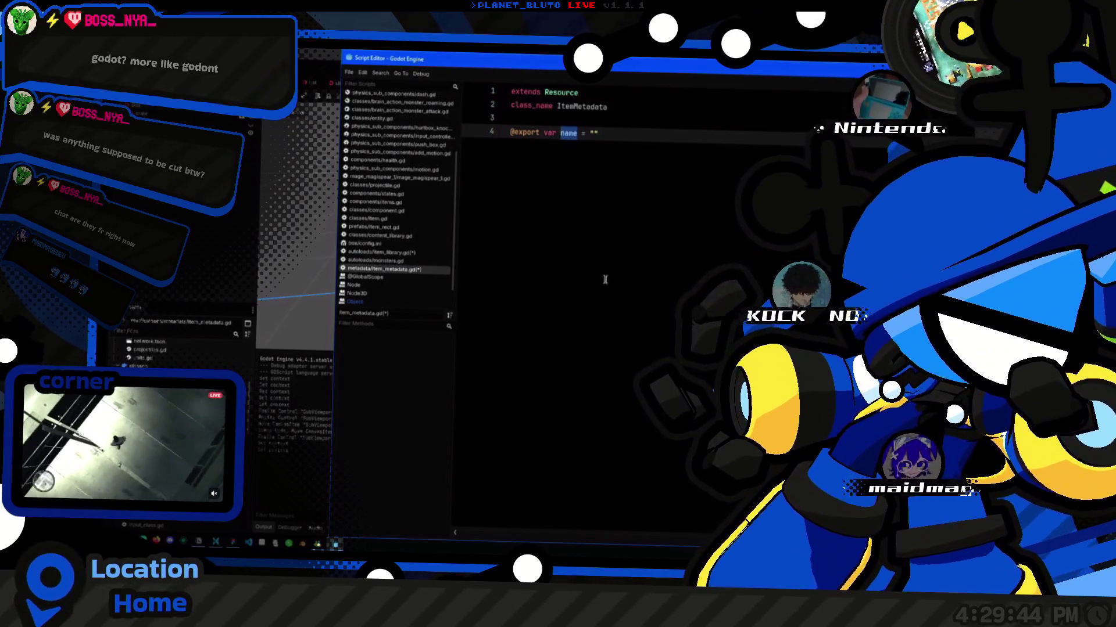
{"action": "left_click", "coordinate": [621, 270]}
{"action": "key", "text": "Return"}
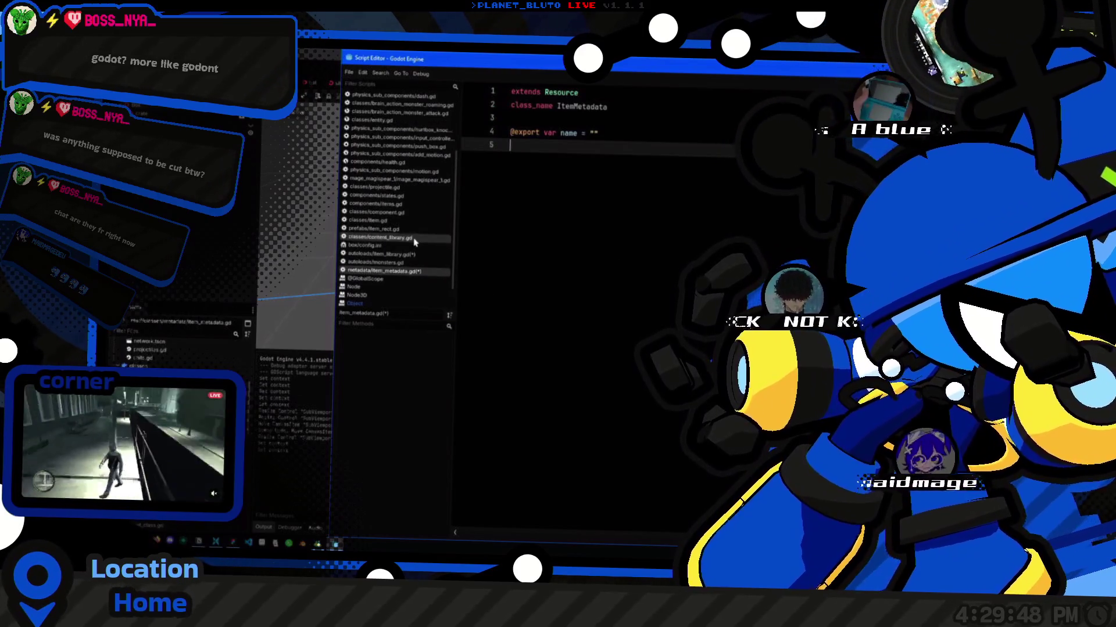
Glance at box/config.ini, then redo the empty line 5 below line 4 in item_metadata.gd
{"action": "left_click", "coordinate": [396, 246]}
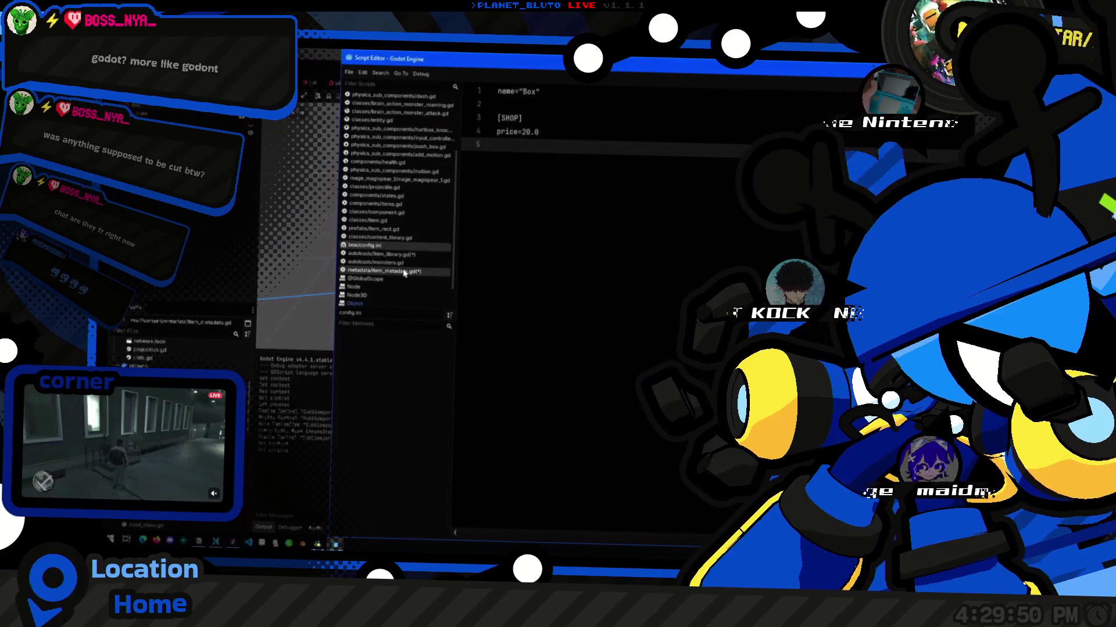
{"action": "left_click", "coordinate": [404, 271]}
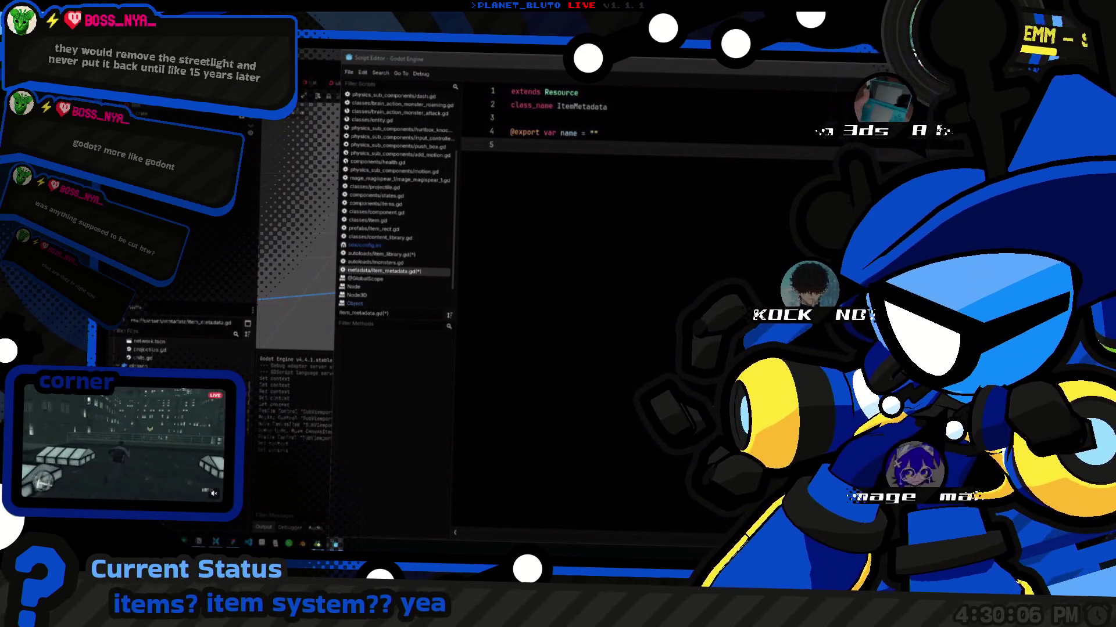
{"action": "left_click", "coordinate": [668, 196]}
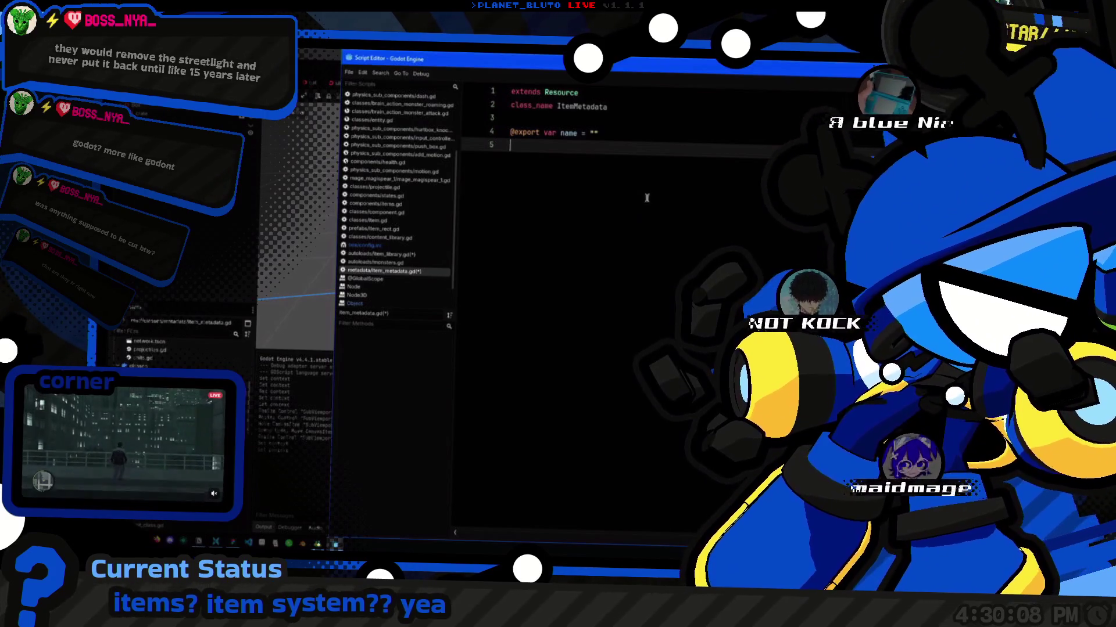
{"action": "key", "text": "BackSpace"}
{"action": "key", "text": "shift+Home"}
{"action": "key", "text": "ctrl+c"}
{"action": "key", "text": "End"}
{"action": "key", "text": "Return"}
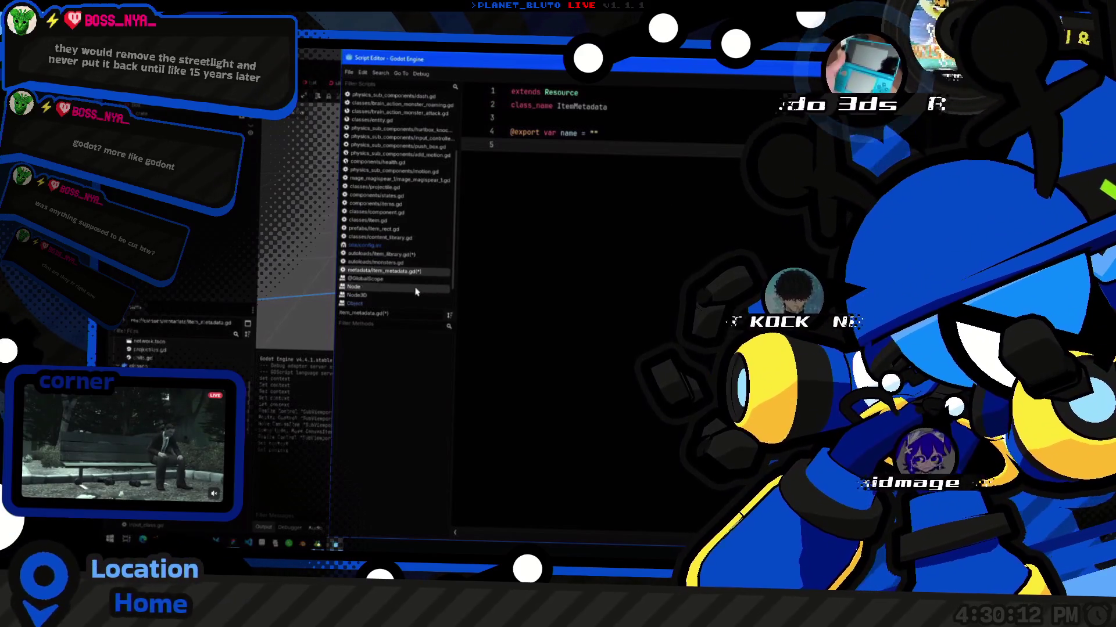
Check box/config.ini's contents again, then paste a copy of line 4 onto line 5
{"action": "left_click", "coordinate": [397, 246]}
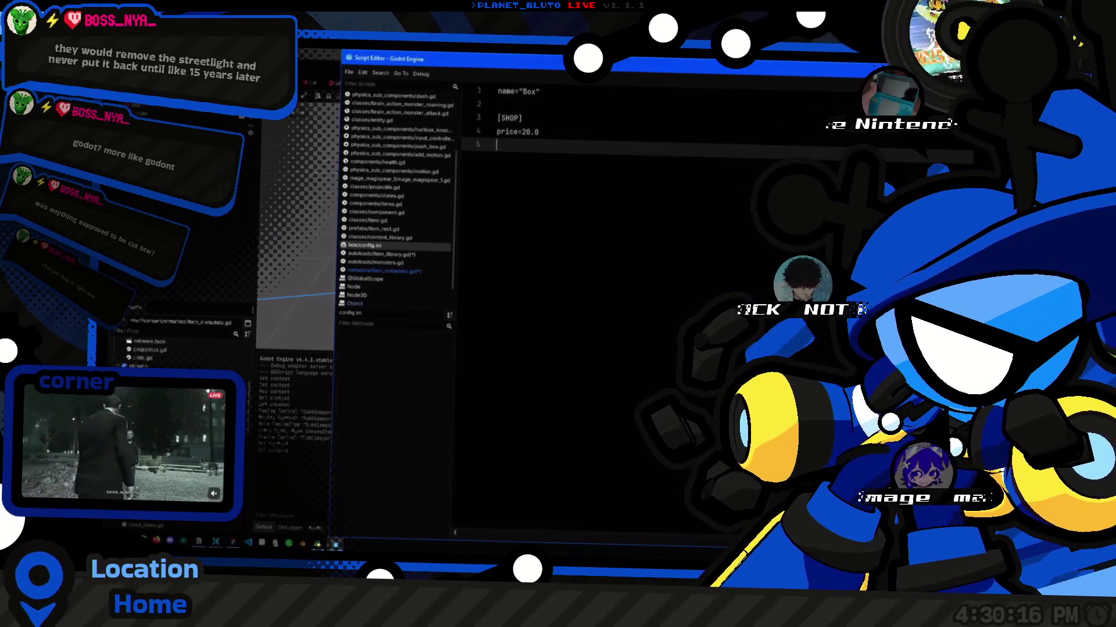
{"action": "left_click", "coordinate": [743, 118]}
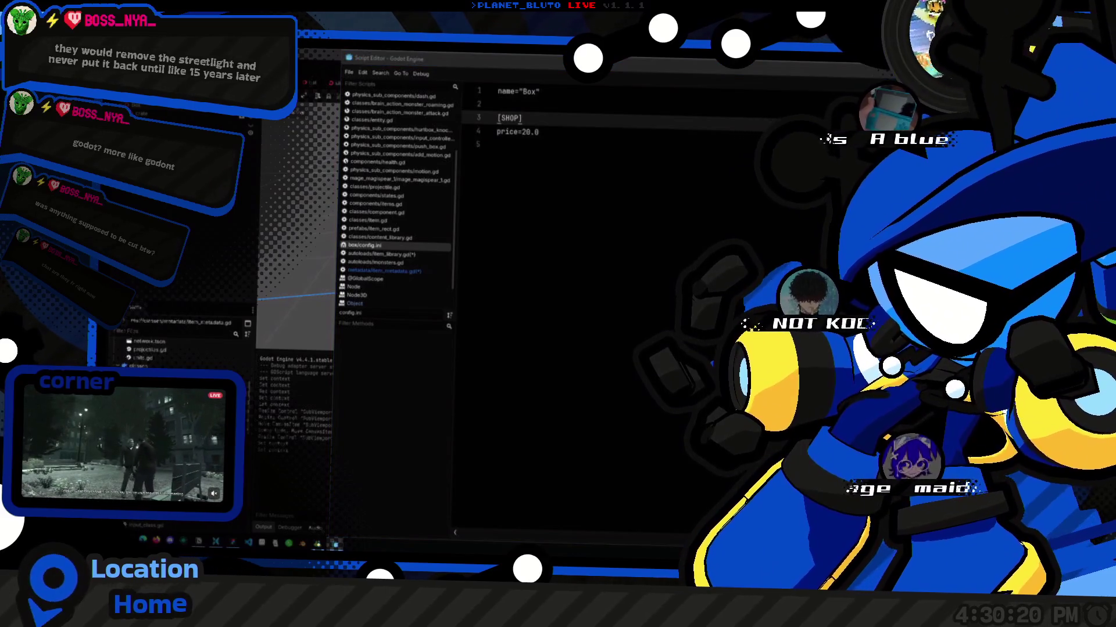
{"action": "left_click", "coordinate": [488, 195]}
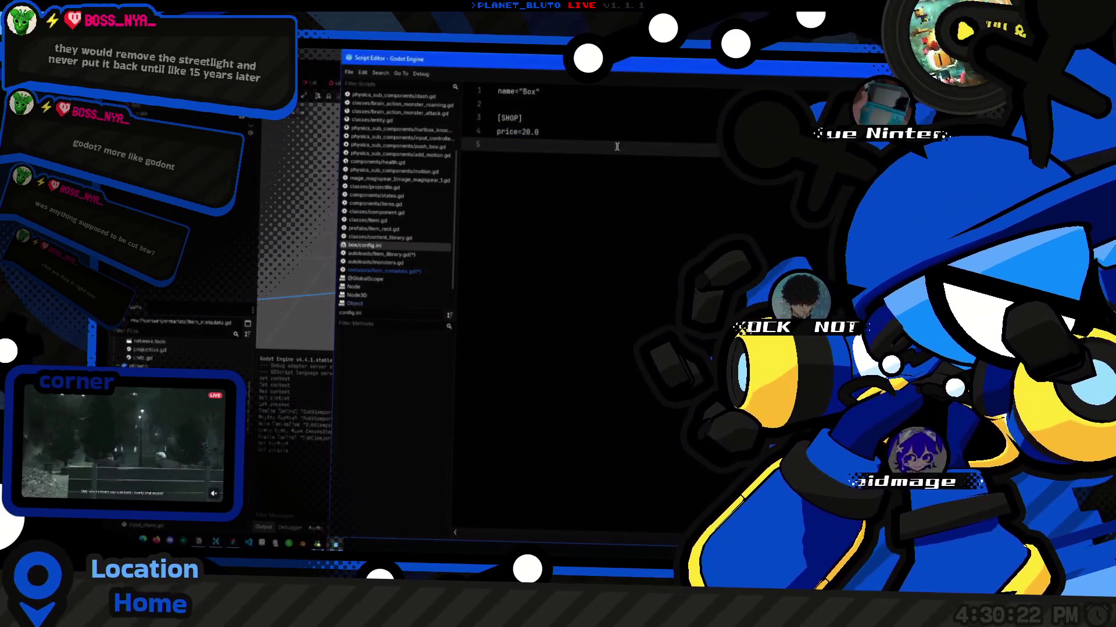
{"action": "left_click", "coordinate": [384, 271]}
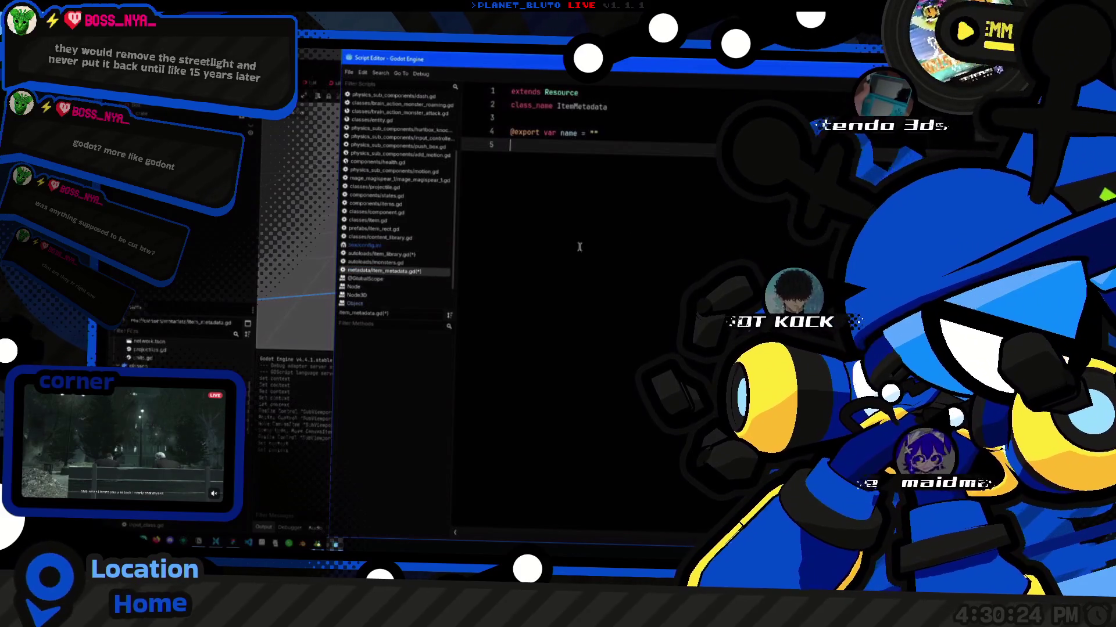
{"action": "key", "text": "alt+Tab"}
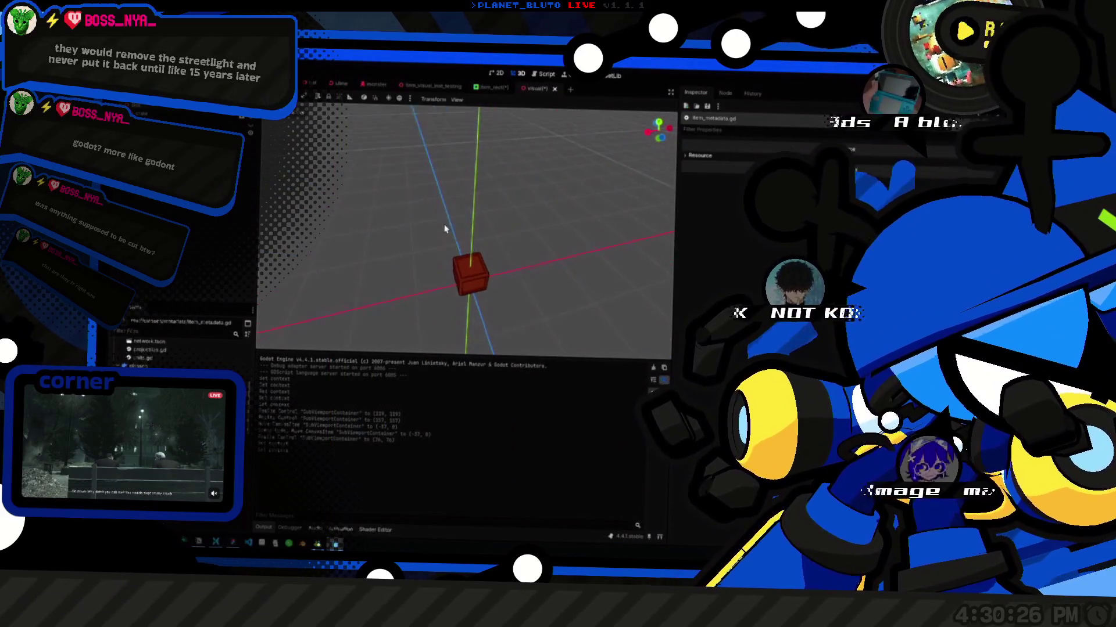
{"action": "key", "text": "alt+Tab"}
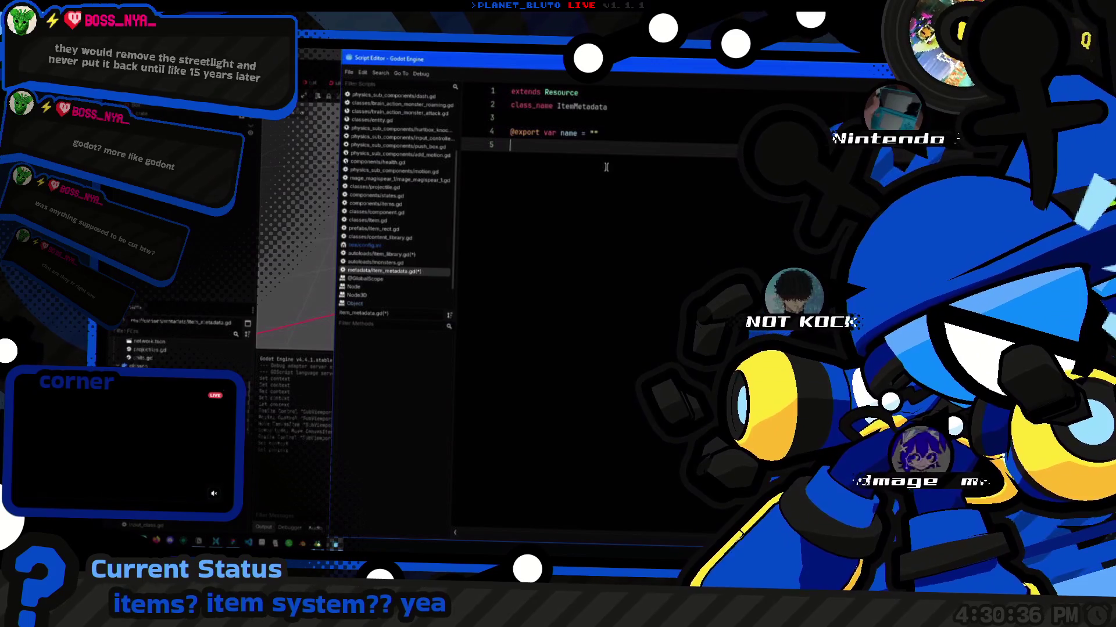
{"action": "key", "text": "ctrl+v"}
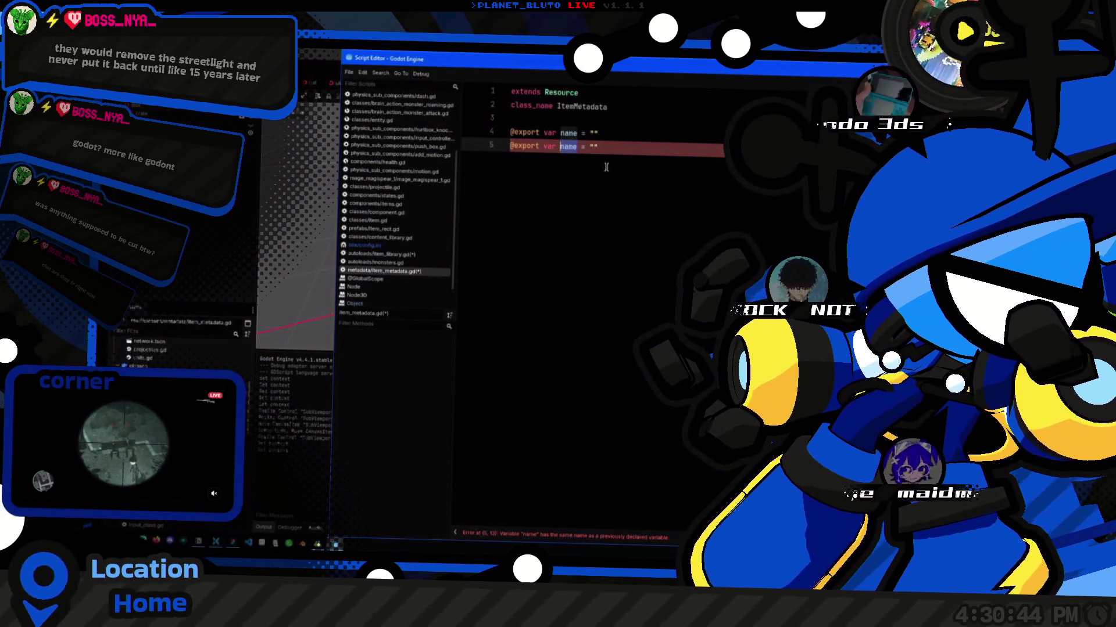
{"action": "type", "text": "visual"}
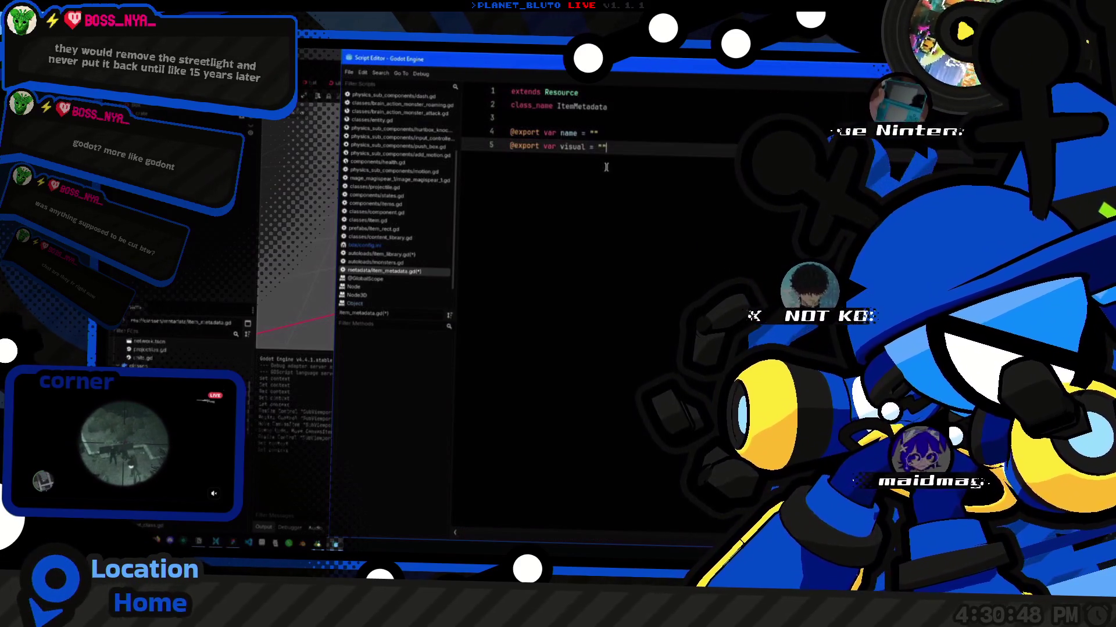
{"action": "key", "text": "Right"}
{"action": "key", "text": "Right"}
{"action": "key", "text": "Right"}
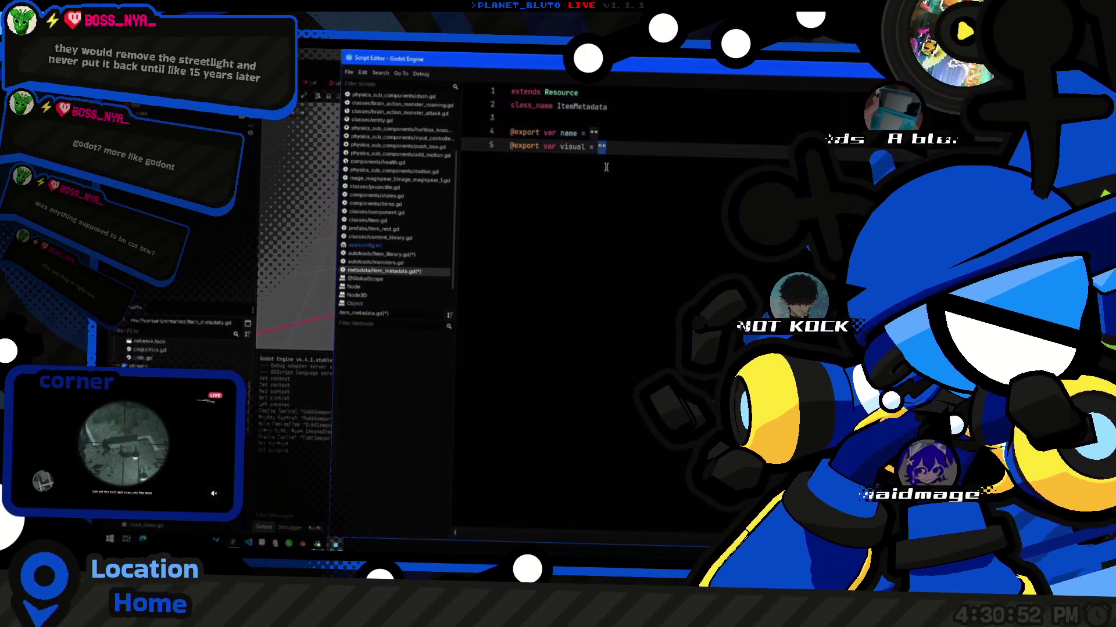
{"action": "key", "text": "BackSpace"}
{"action": "key", "text": "BackSpace"}
{"action": "key", "text": "BackSpace"}
{"action": "type", "text": ":P"}
{"action": "key", "text": "BackSpace"}
{"action": "type", "text": "P"}
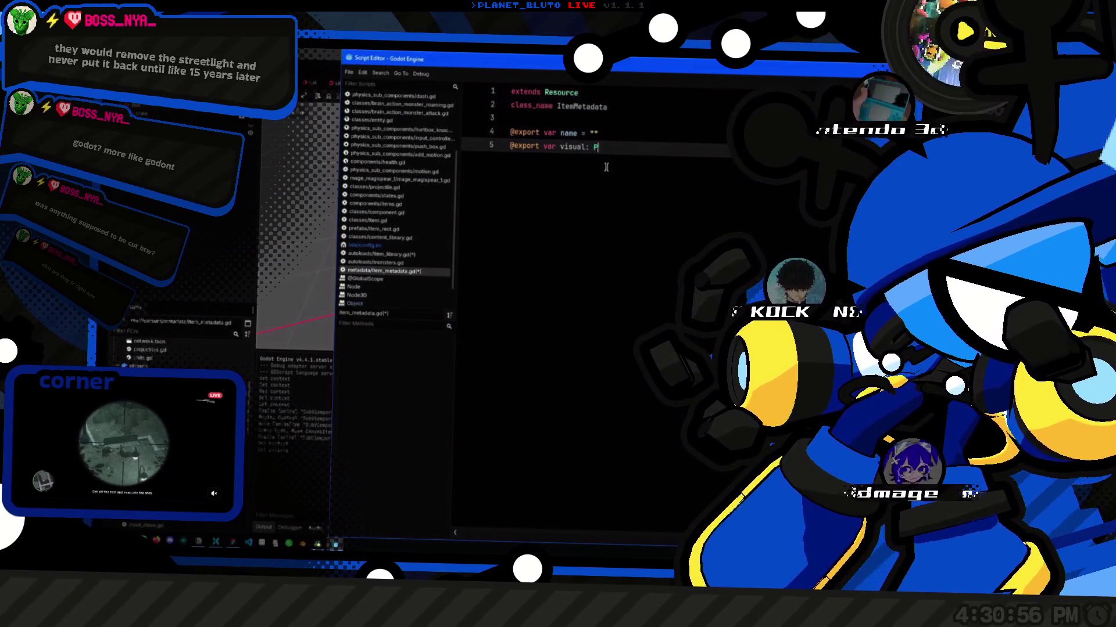
{"action": "type", "text": "ackedSce"}
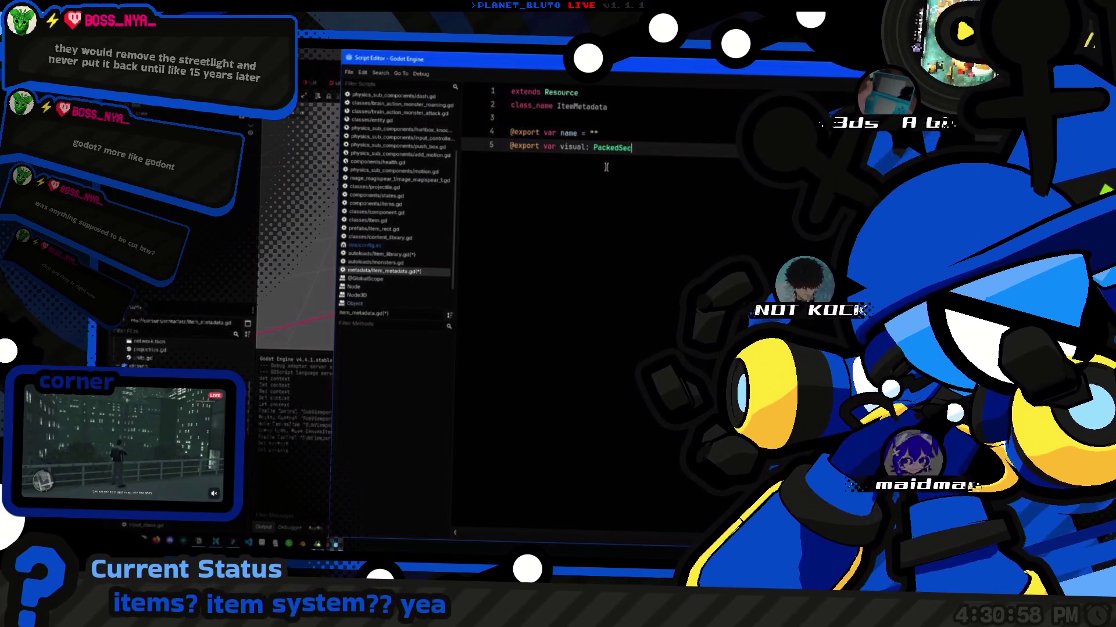
{"action": "key", "text": "Return"}
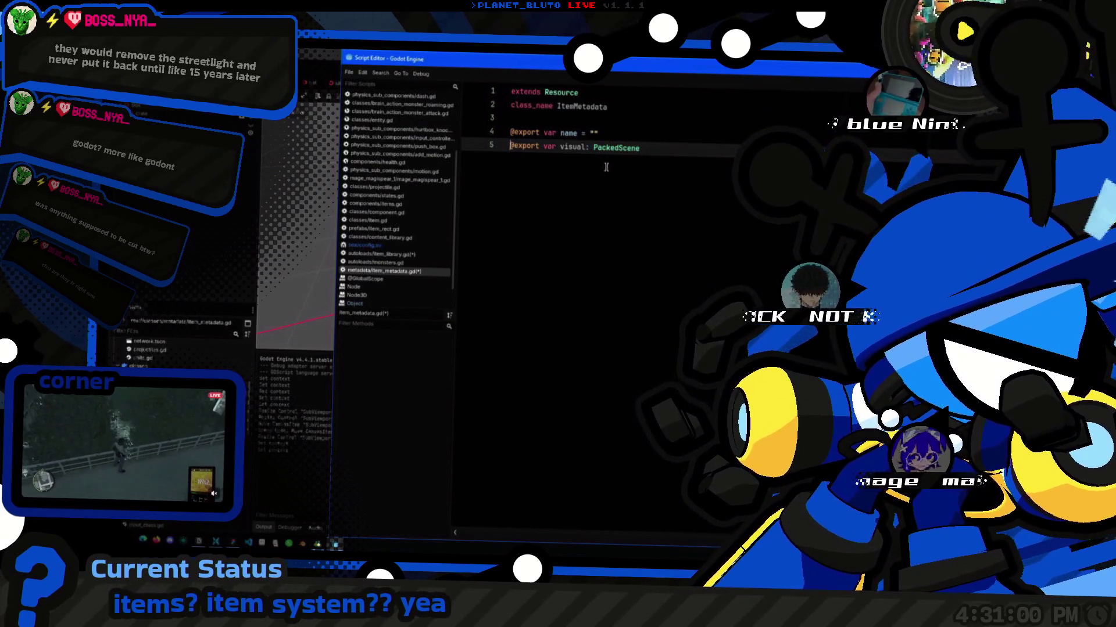
Review the name export on line 4, then switch to item_library.gd
{"action": "key", "text": "ctrl+Right"}
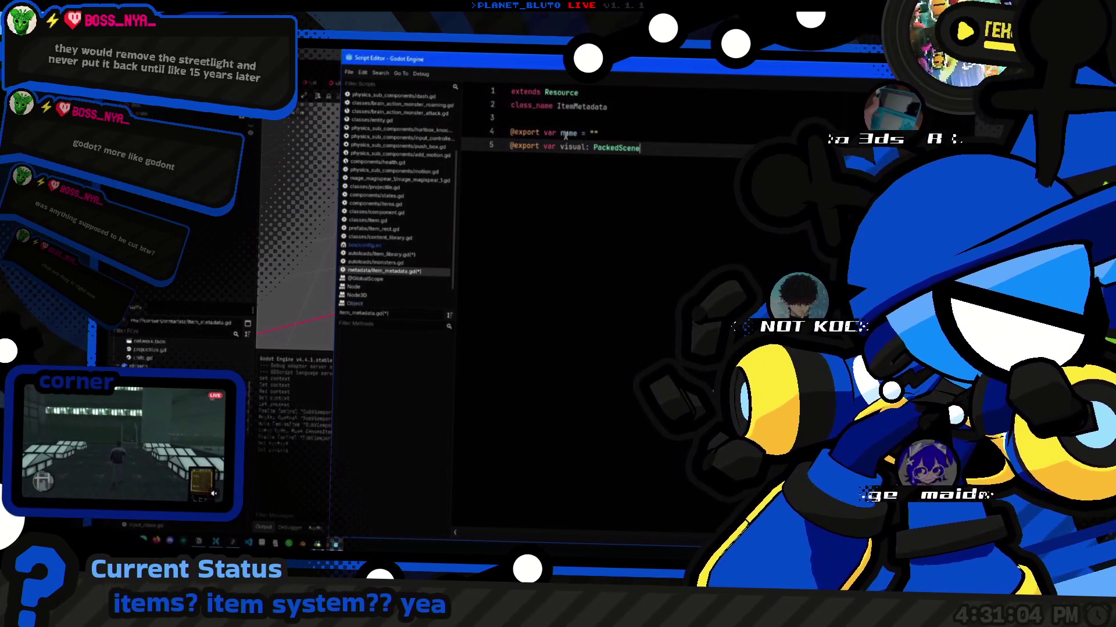
{"action": "double_click", "coordinate": [567, 134]}
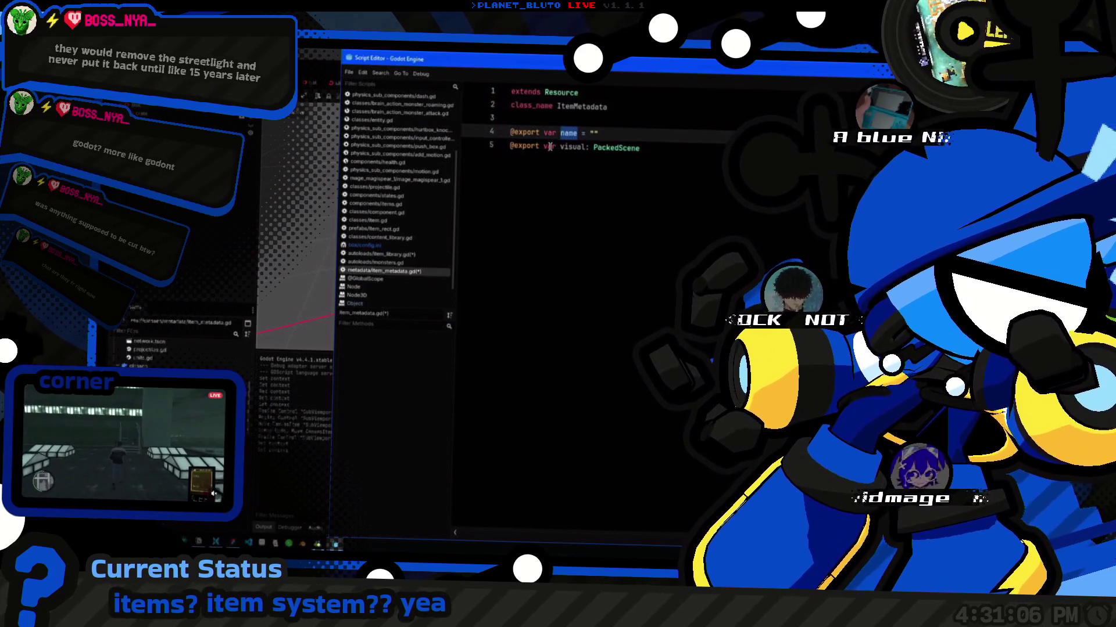
{"action": "left_click", "coordinate": [573, 146]}
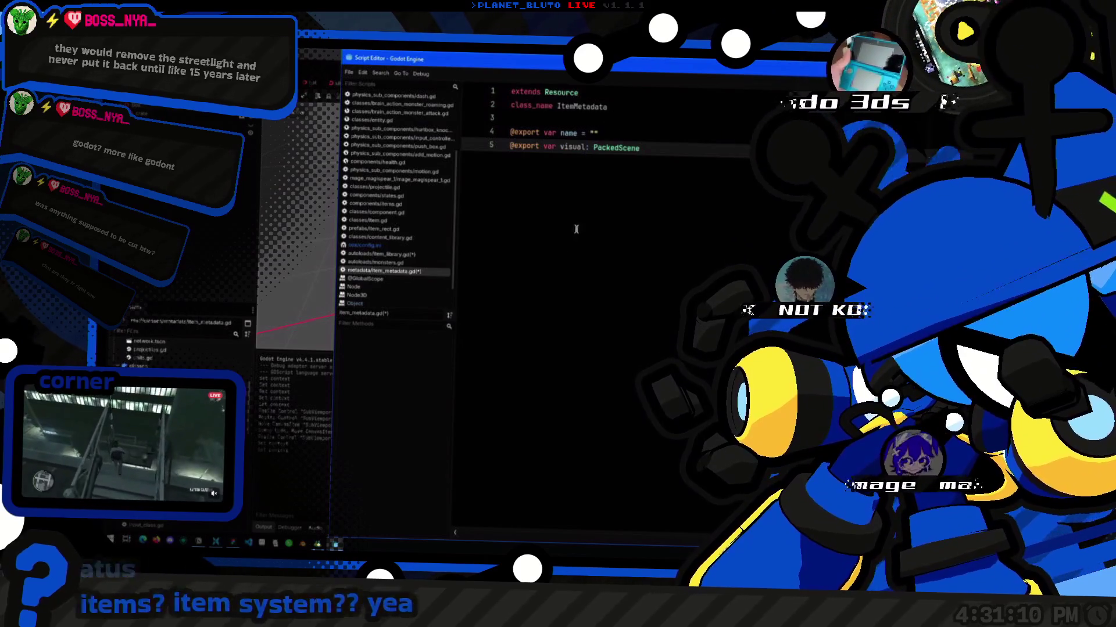
{"action": "left_click", "coordinate": [392, 255]}
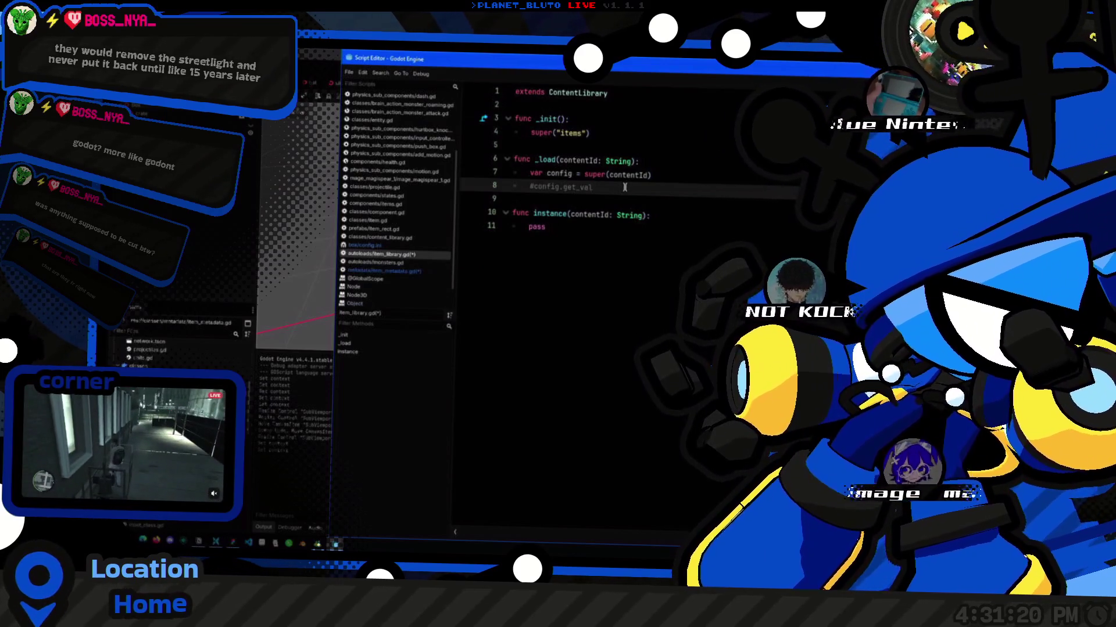
Open item_library.gd via Quick Open, check the ItemMetadata class name, and return to it
{"action": "key", "text": "ctrl+alt+o"}
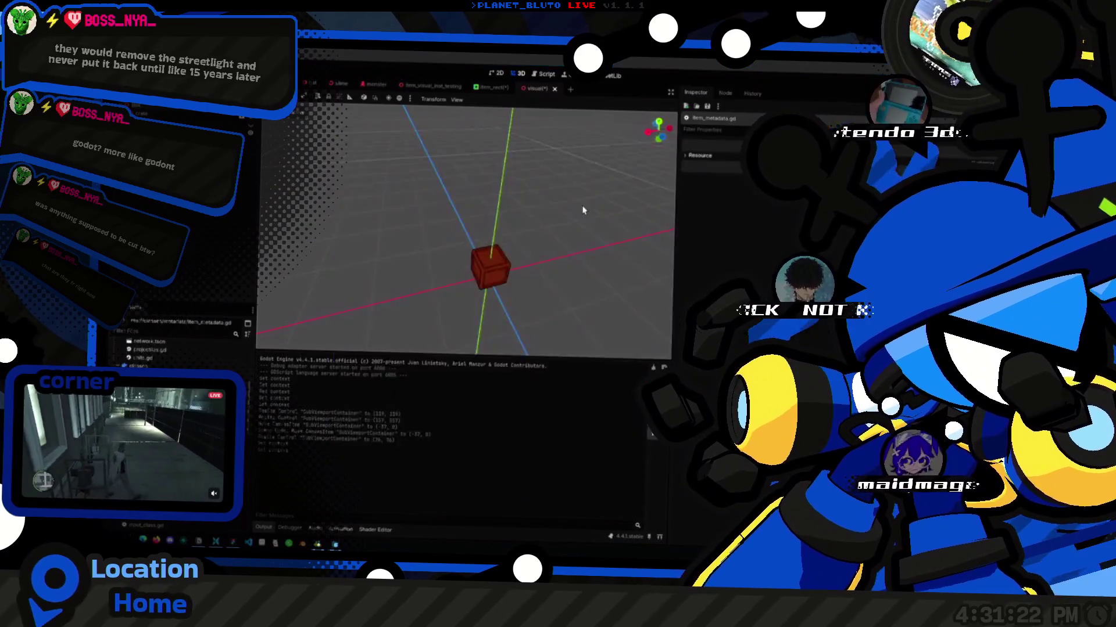
{"action": "type", "text": "item"}
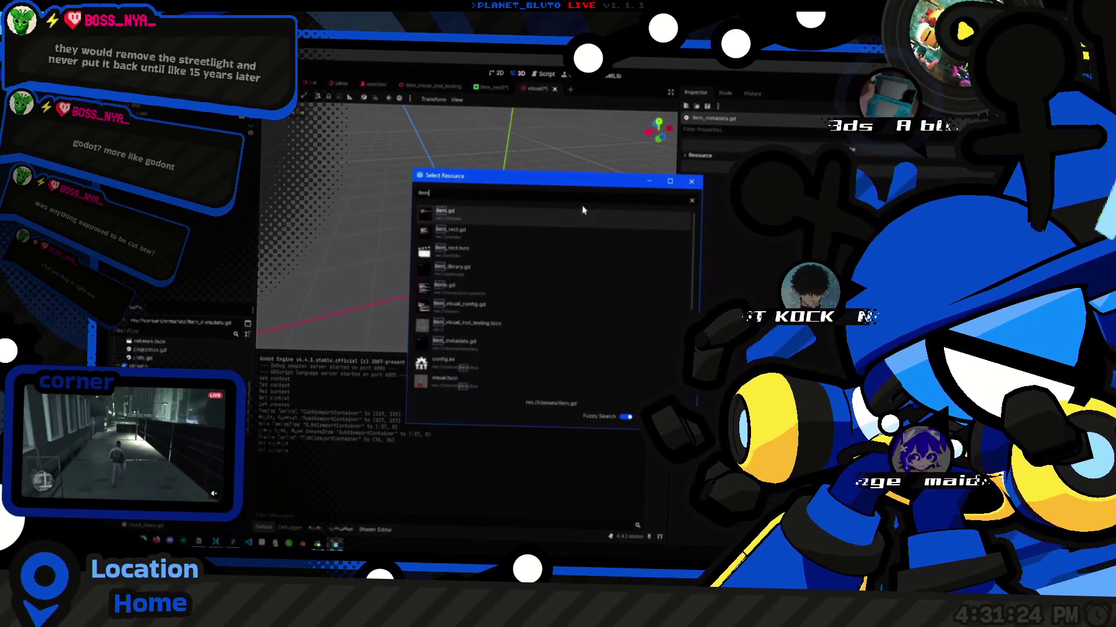
{"action": "type", "text": "_lib"}
{"action": "key", "text": "Return"}
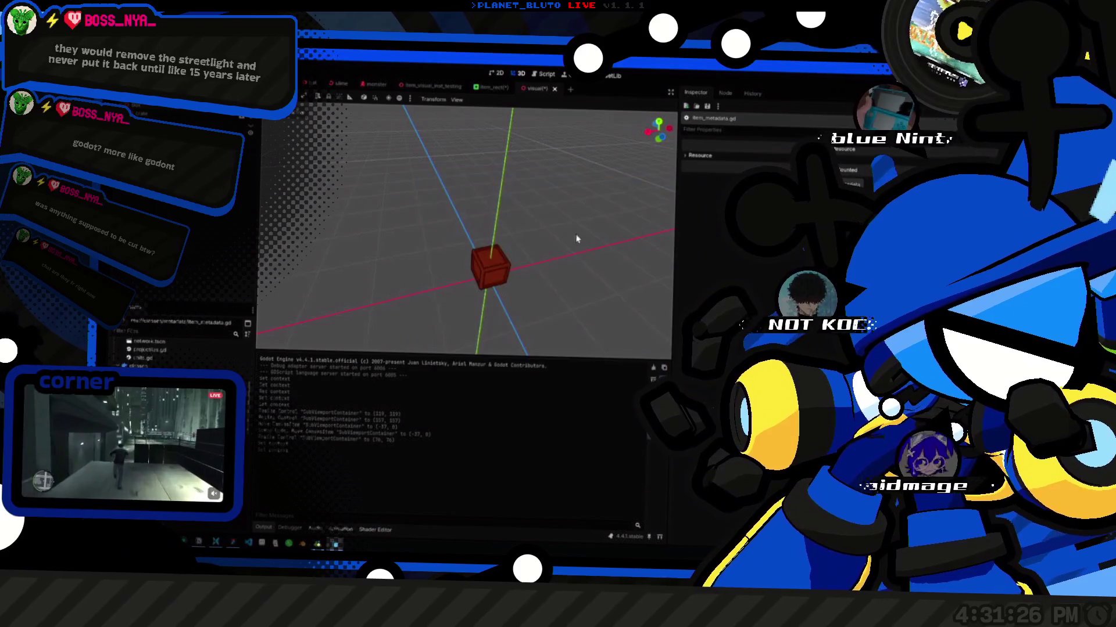
{"action": "left_click", "coordinate": [424, 271]}
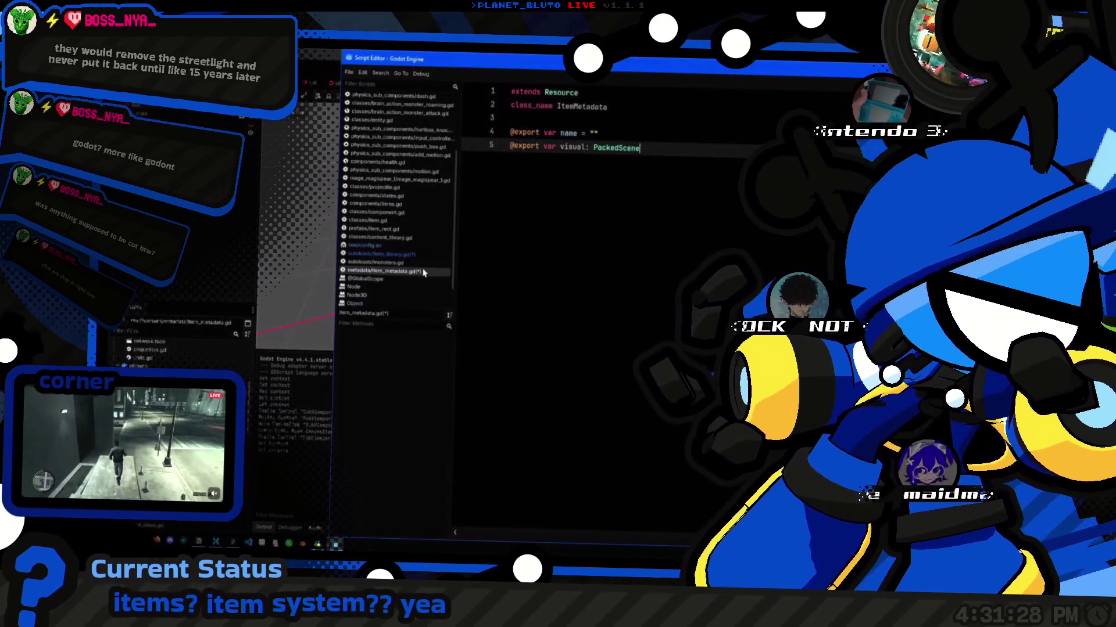
{"action": "double_click", "coordinate": [569, 108]}
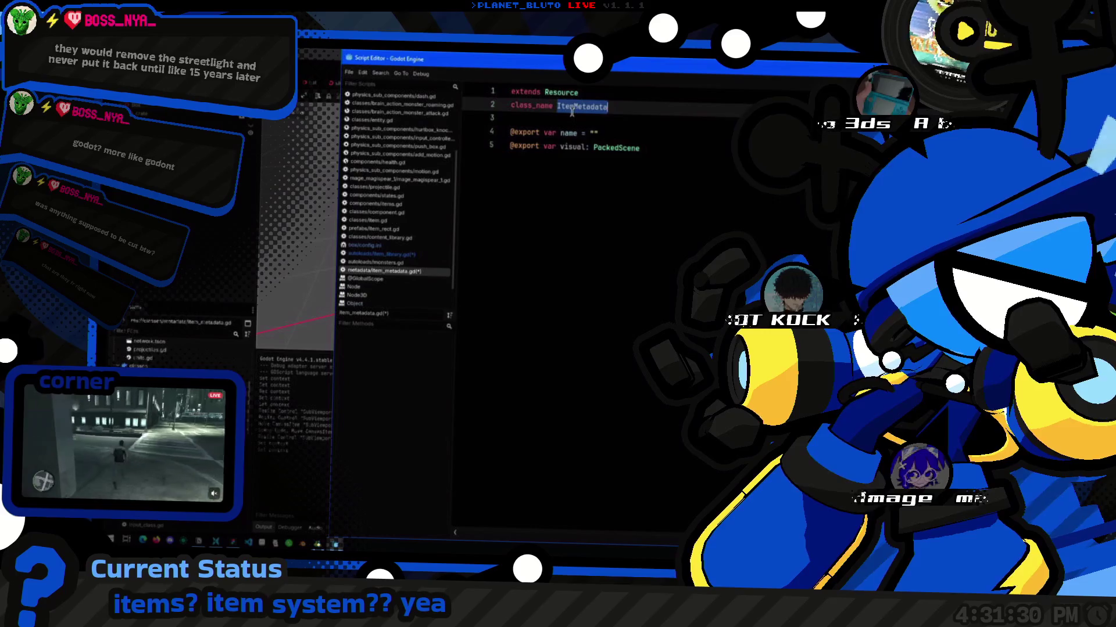
{"action": "left_click", "coordinate": [673, 158]}
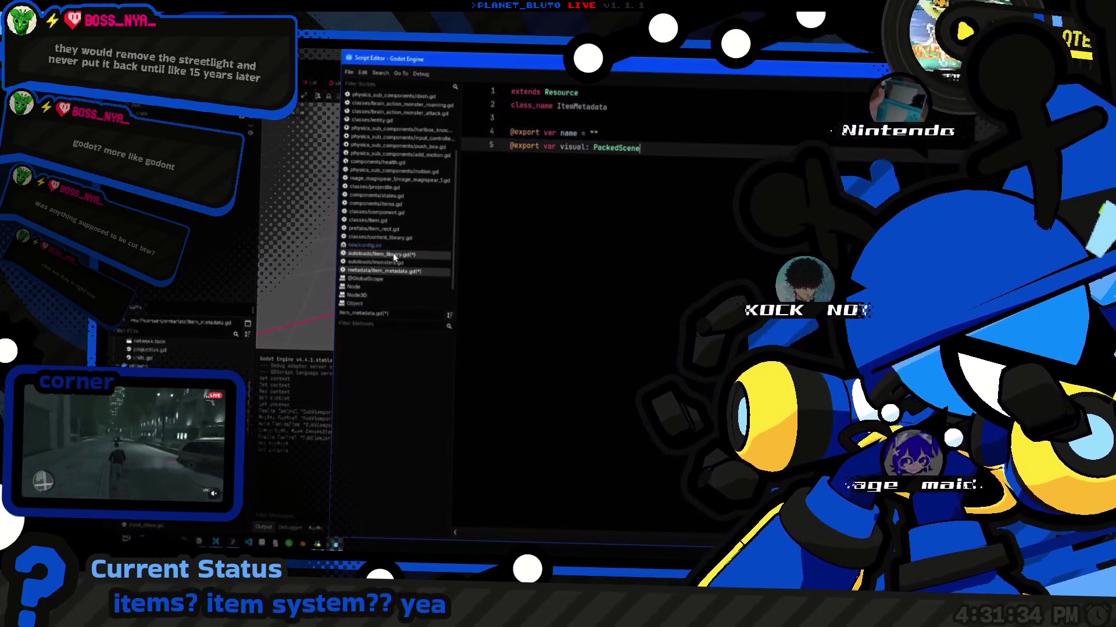
{"action": "left_click", "coordinate": [394, 255]}
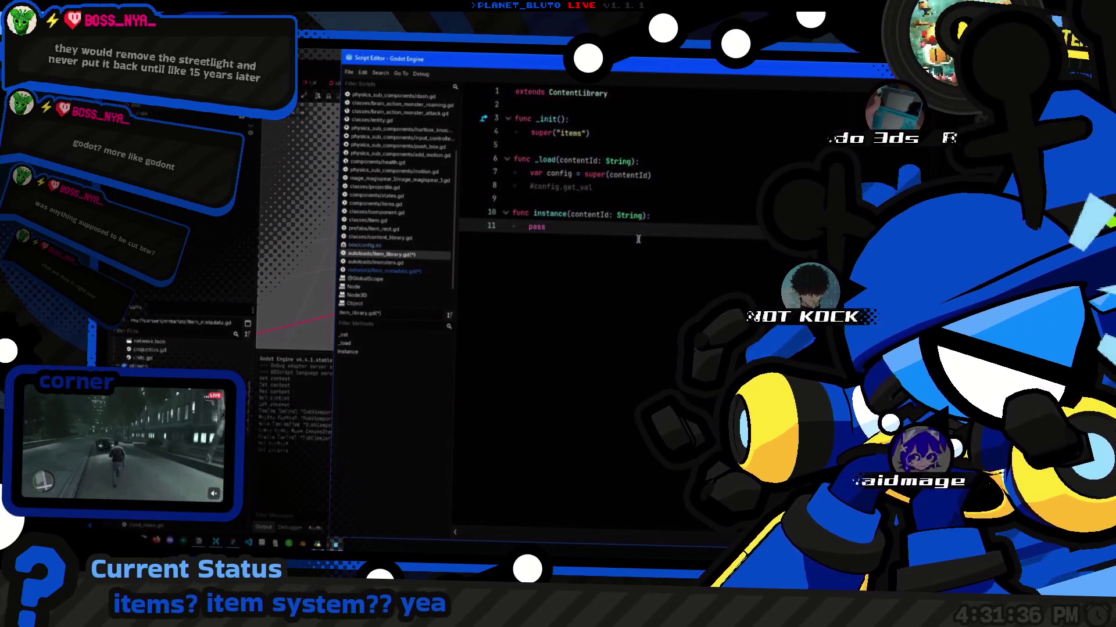
Start an ItemMetadata line inside _load, comparing against item_metadata.gd's exports
{"action": "left_click", "coordinate": [687, 196]}
{"action": "key", "text": "Return"}
{"action": "key", "text": "Return"}
{"action": "key", "text": "Up"}
{"action": "type", "text": "ItemMetadata"}
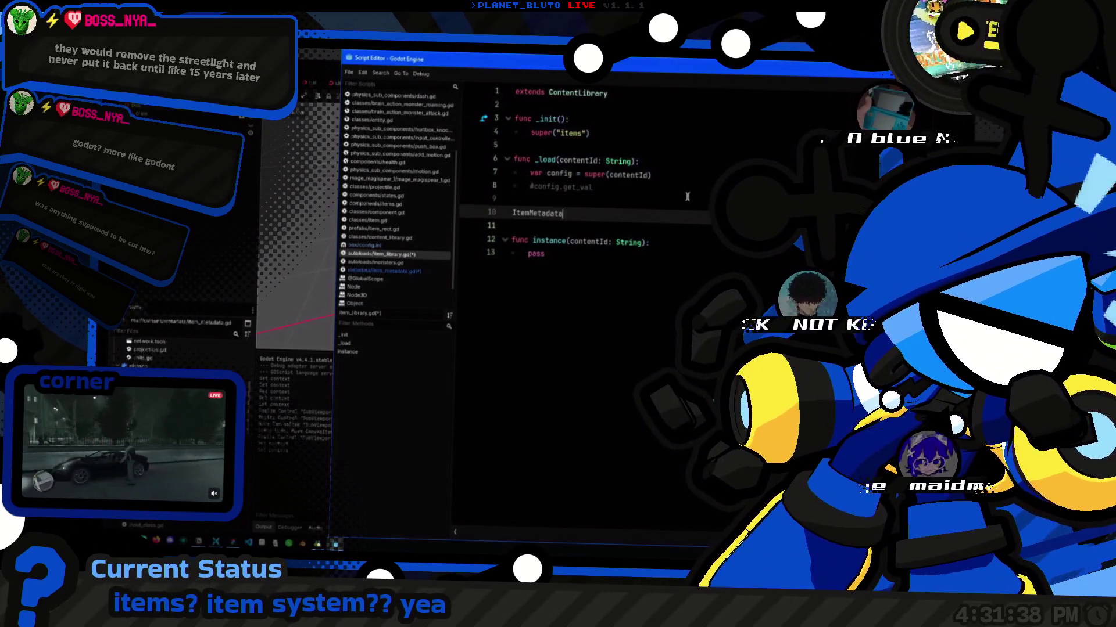
{"action": "left_click", "coordinate": [401, 271]}
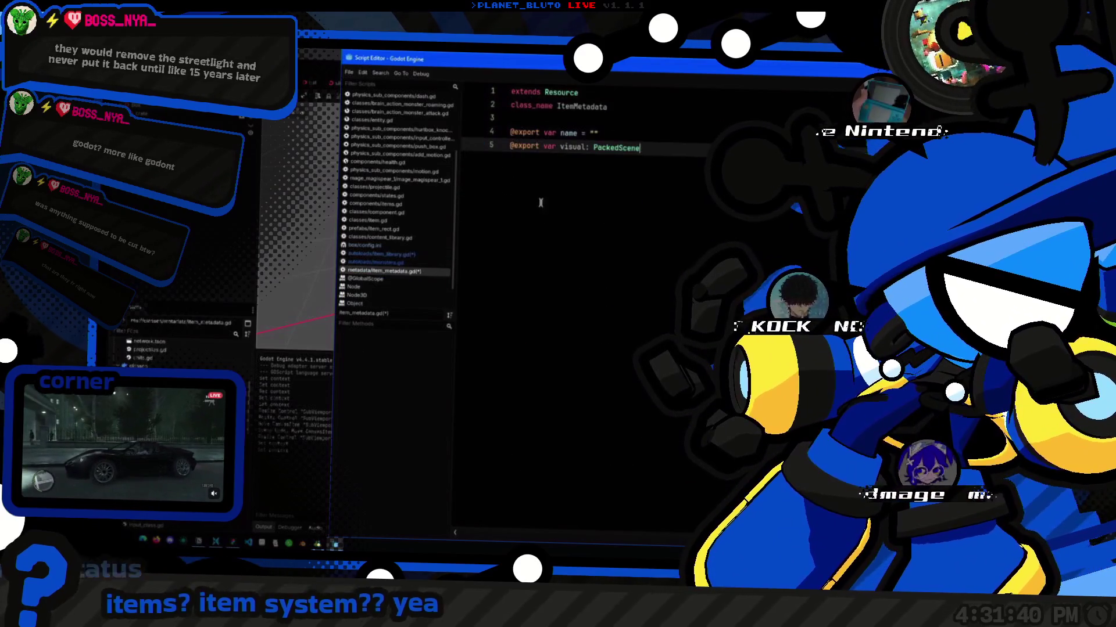
{"action": "left_click", "coordinate": [662, 140]}
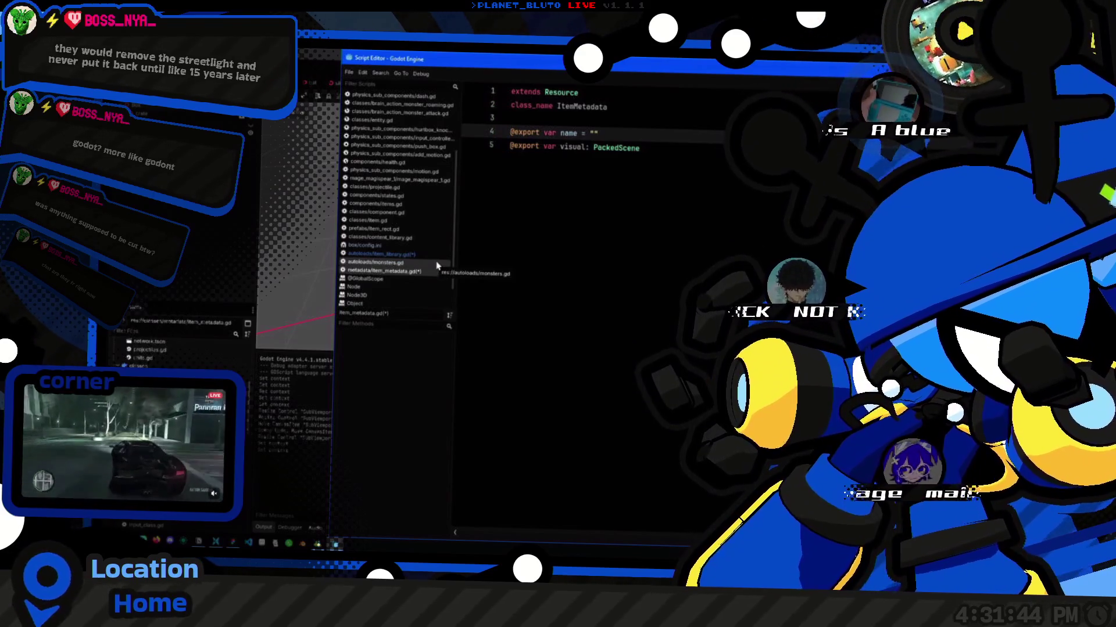
{"action": "double_click", "coordinate": [569, 148]}
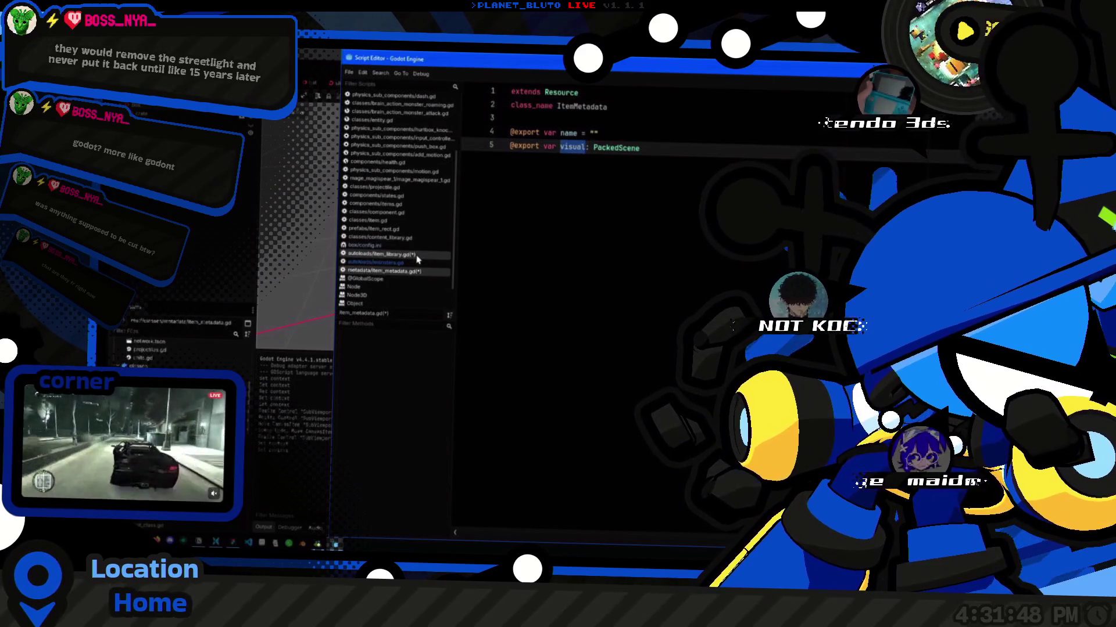
{"action": "left_click", "coordinate": [416, 255]}
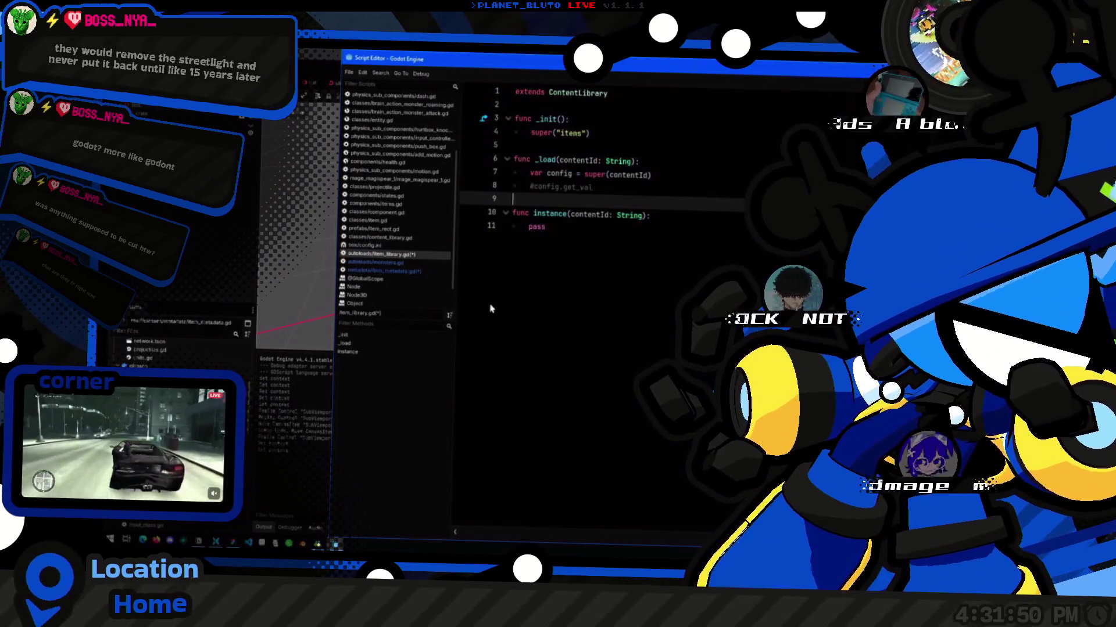
Copy the global[contentId] dictionary block from monsters.gd into _load of item_library.gd
{"action": "left_click", "coordinate": [376, 263]}
{"action": "scroll", "coordinate": [581, 291], "scroll_direction": "down", "scroll_amount": 5}
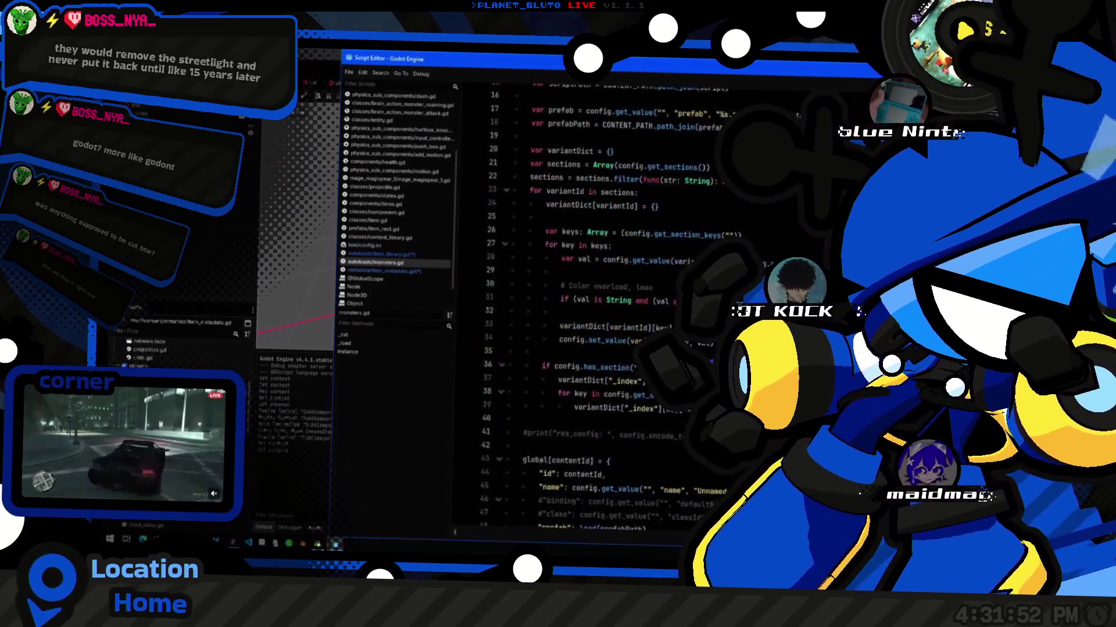
{"action": "scroll", "coordinate": [581, 308], "scroll_direction": "down", "scroll_amount": 4}
{"action": "mouse_move", "coordinate": [649, 417]}
{"action": "left_mouse_down"}
{"action": "mouse_move", "coordinate": [507, 347]}
{"action": "mouse_move", "coordinate": [510, 294]}
{"action": "left_mouse_up"}
{"action": "left_click", "coordinate": [410, 255]}
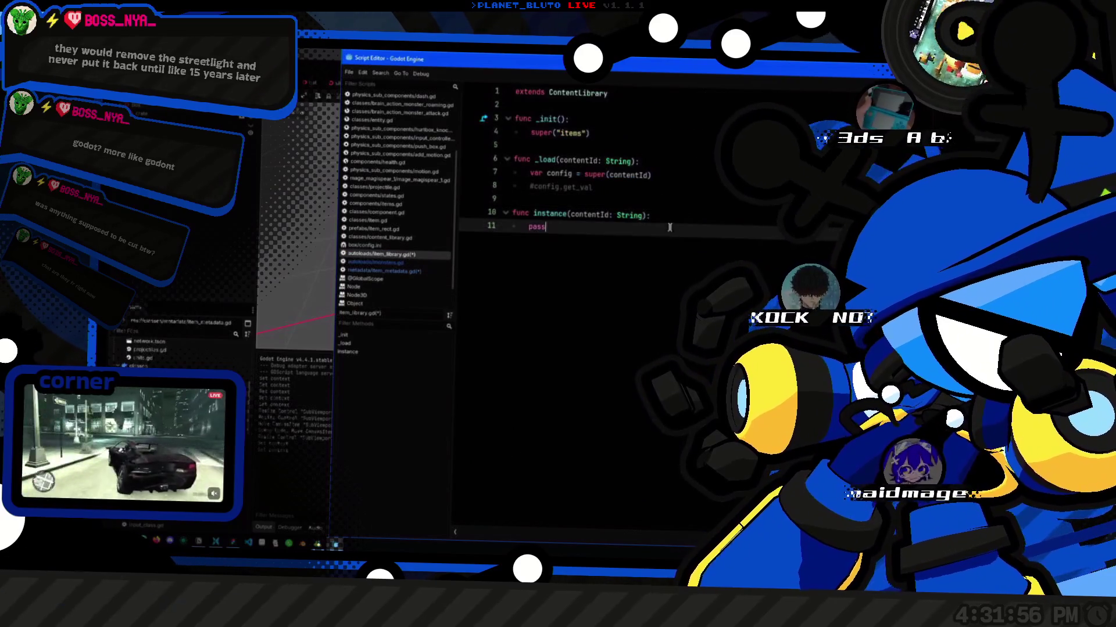
{"action": "left_click", "coordinate": [691, 199]}
{"action": "key", "text": "ctrl+v"}
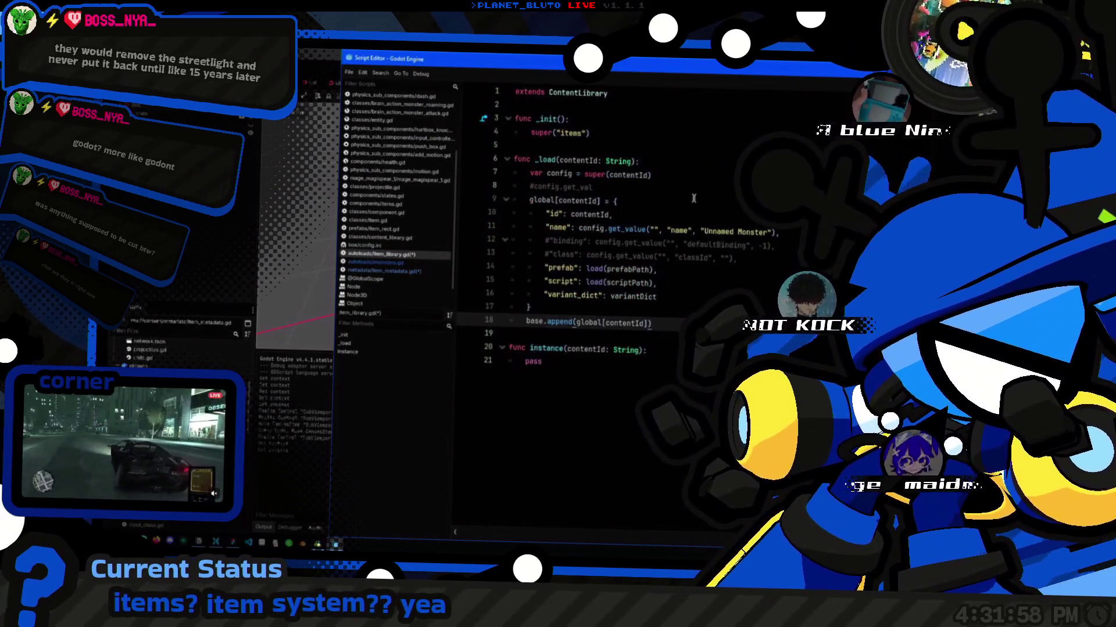
Replace the pasted dictionary body with ItemMetadata.new(contentId)
{"action": "left_click", "coordinate": [650, 229]}
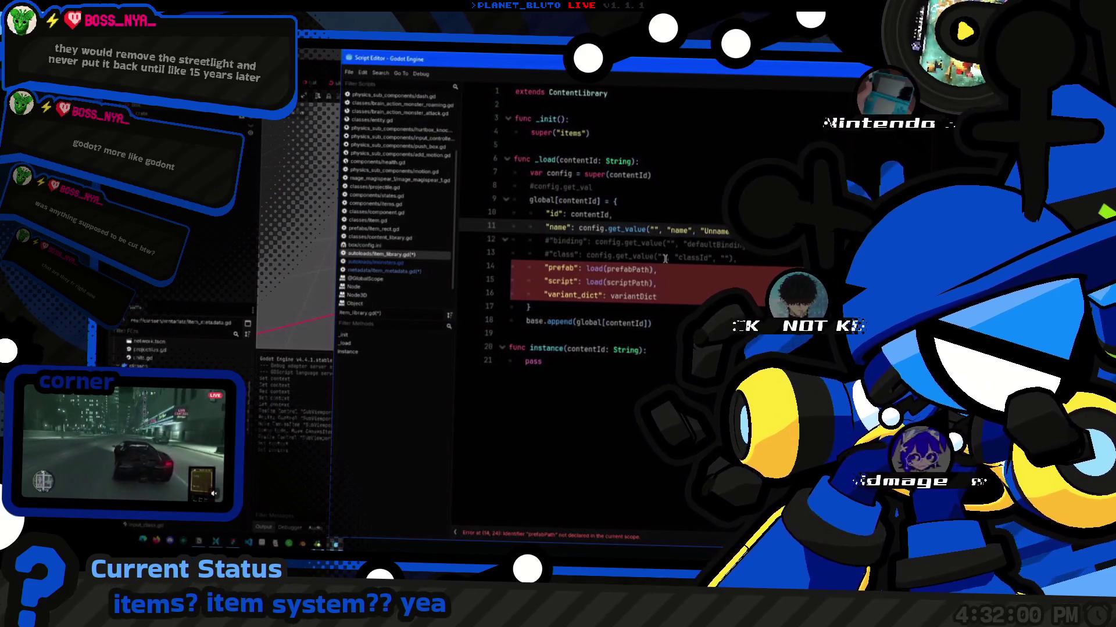
{"action": "key", "text": "Up"}
{"action": "key", "text": "Up"}
{"action": "mouse_move", "coordinate": [585, 310]}
{"action": "left_mouse_down"}
{"action": "mouse_move", "coordinate": [593, 218]}
{"action": "mouse_move", "coordinate": [615, 201]}
{"action": "left_mouse_up"}
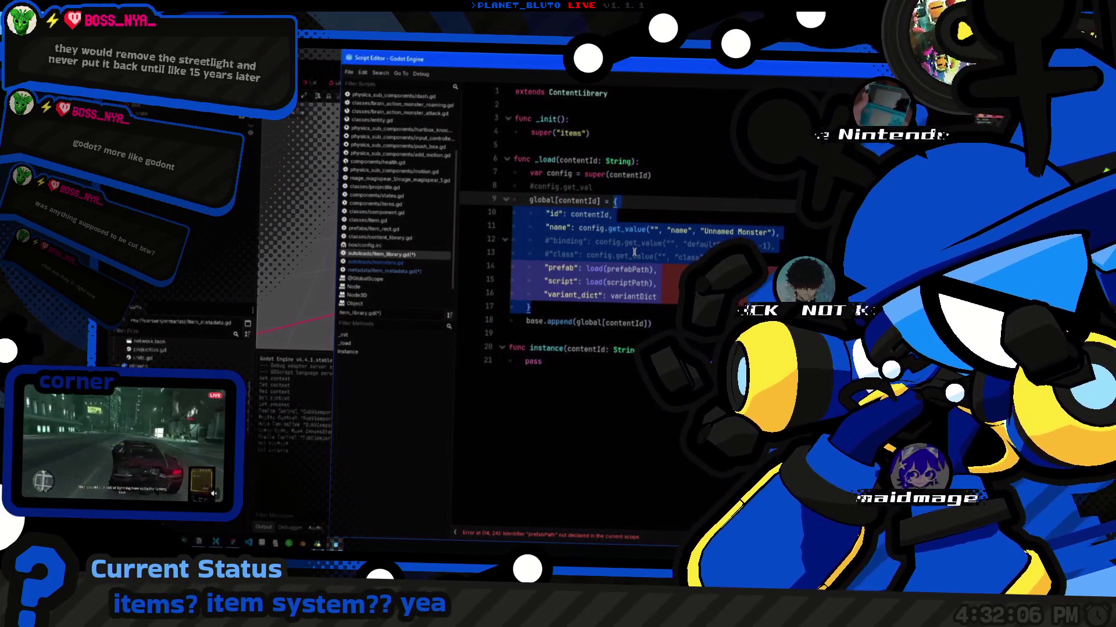
{"action": "key", "text": "BackSpace"}
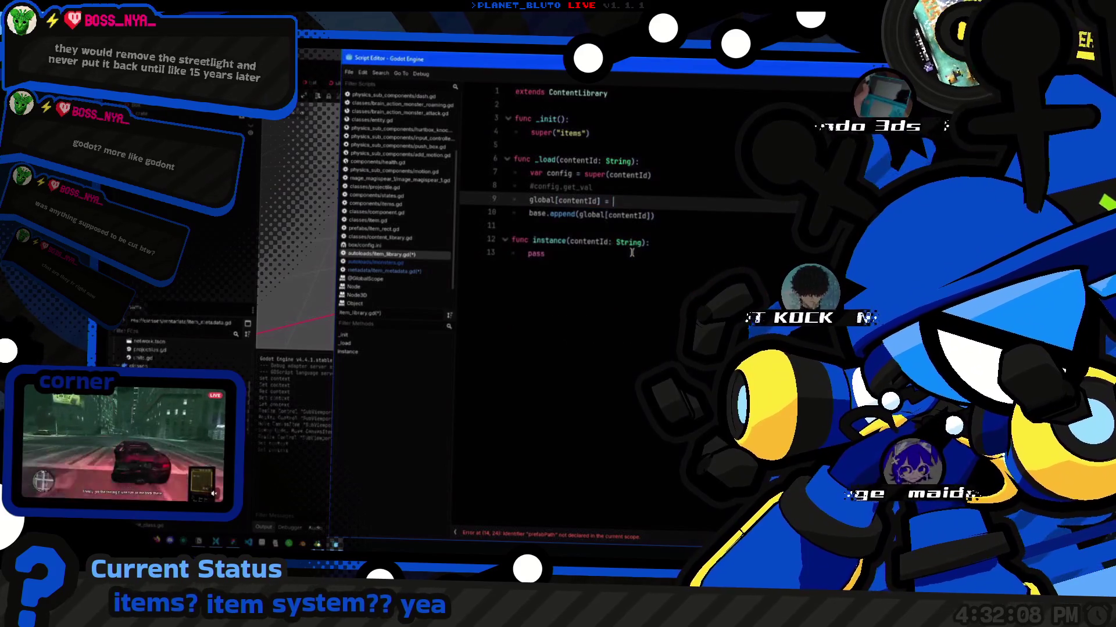
{"action": "type", "text": "Item"}
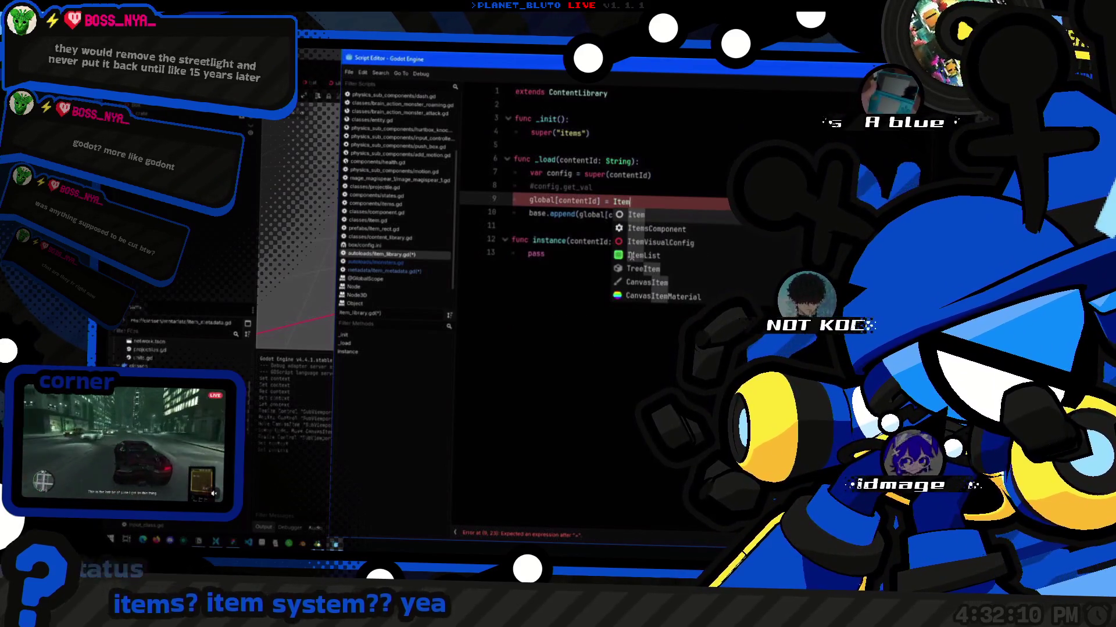
{"action": "type", "text": "Metad"}
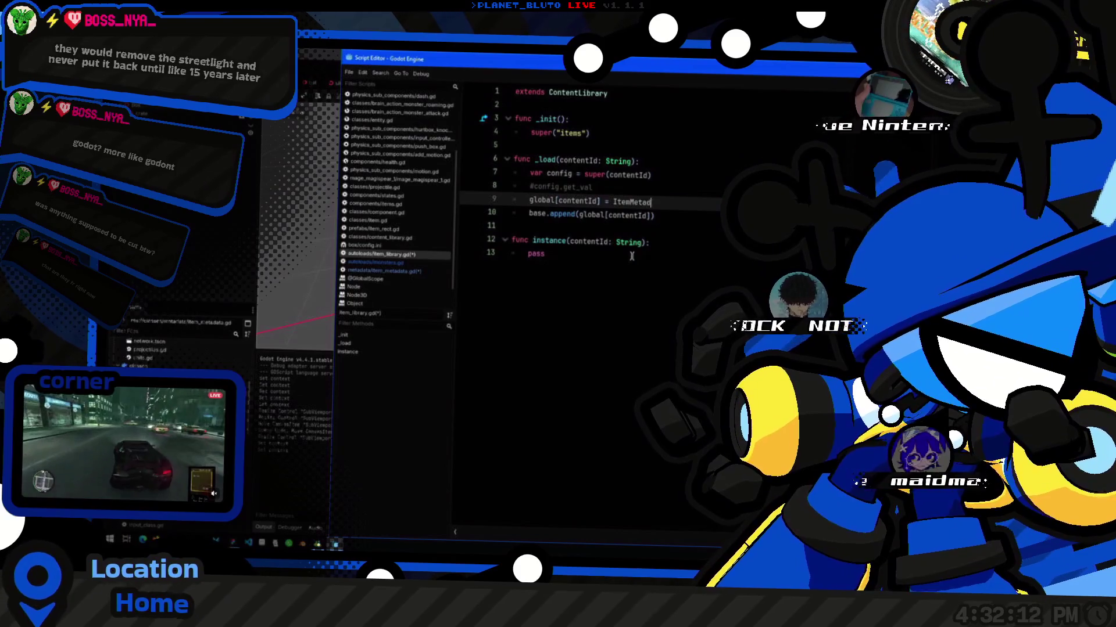
{"action": "type", "text": "ata.new(contentId"}
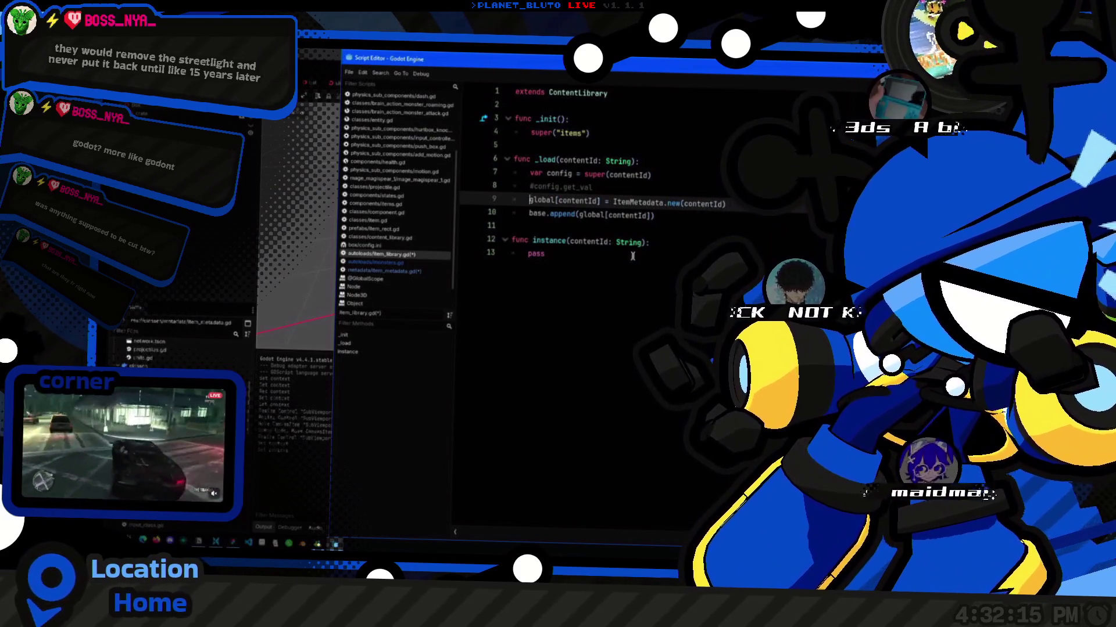
{"action": "left_click", "coordinate": [633, 203], "text": "ctrl"}
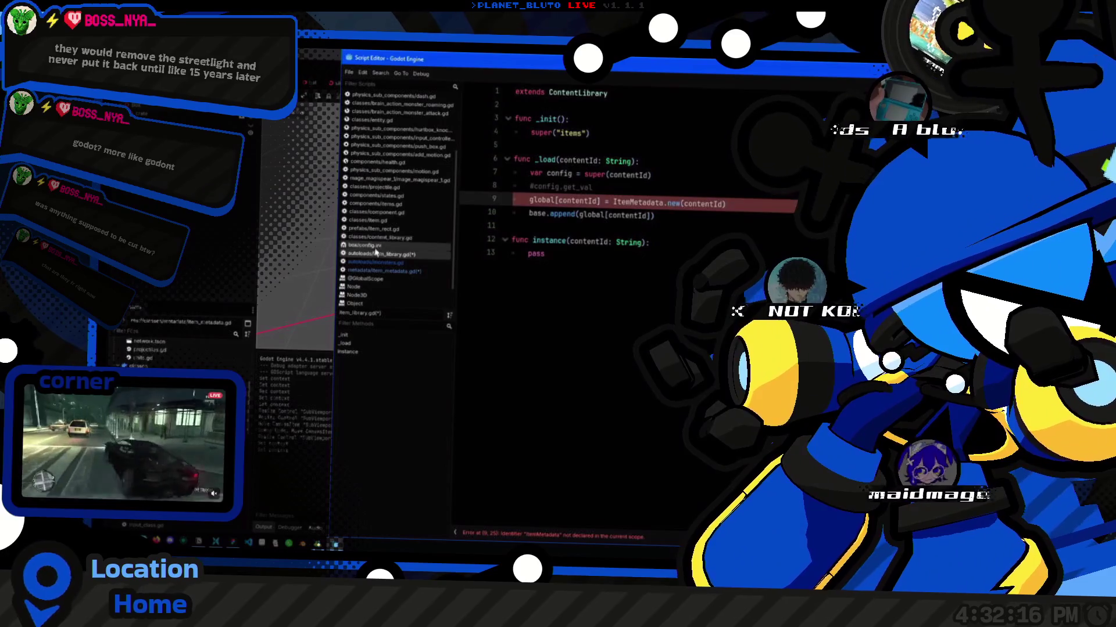
{"action": "left_click", "coordinate": [661, 183]}
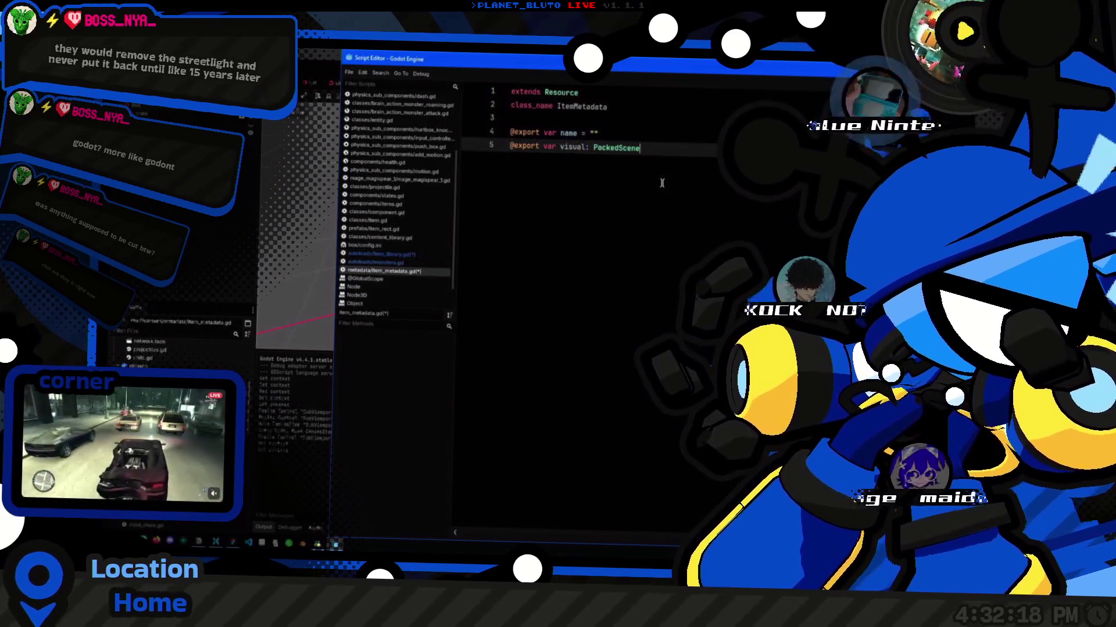
Add func _init() -> void: with the copied dictionary block pasted into its body
{"action": "key", "text": "Return"}
{"action": "key", "text": "Return"}
{"action": "type", "text": "func _i"}
{"action": "key", "text": "Return"}
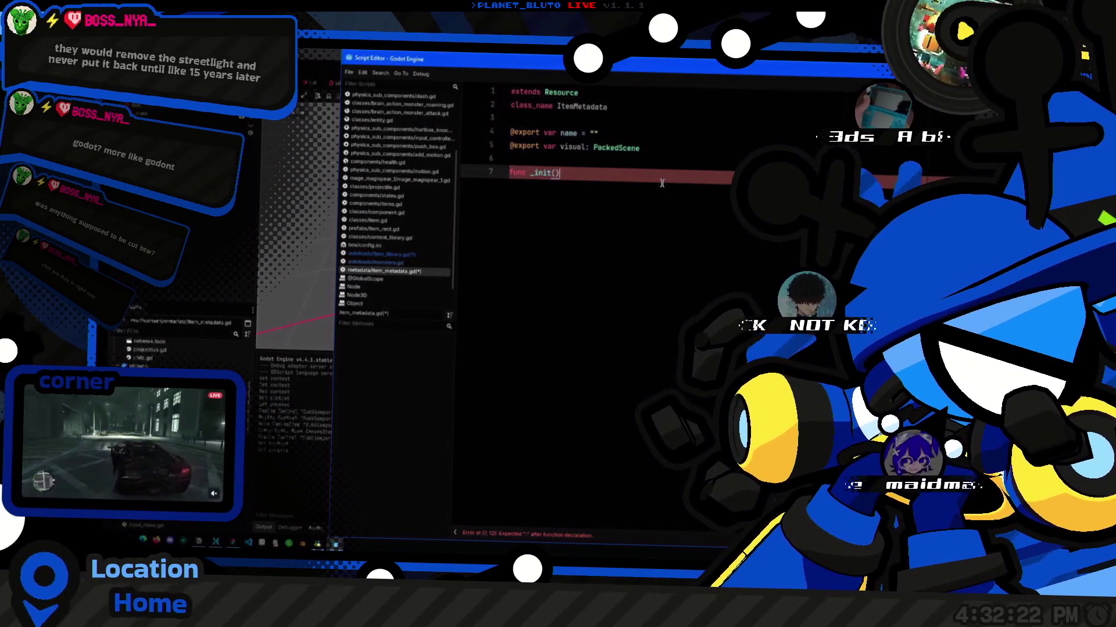
{"action": "type", "text": " -> v"}
{"action": "key", "text": "Return"}
{"action": "type", "text": ":"}
{"action": "key", "text": "Return"}
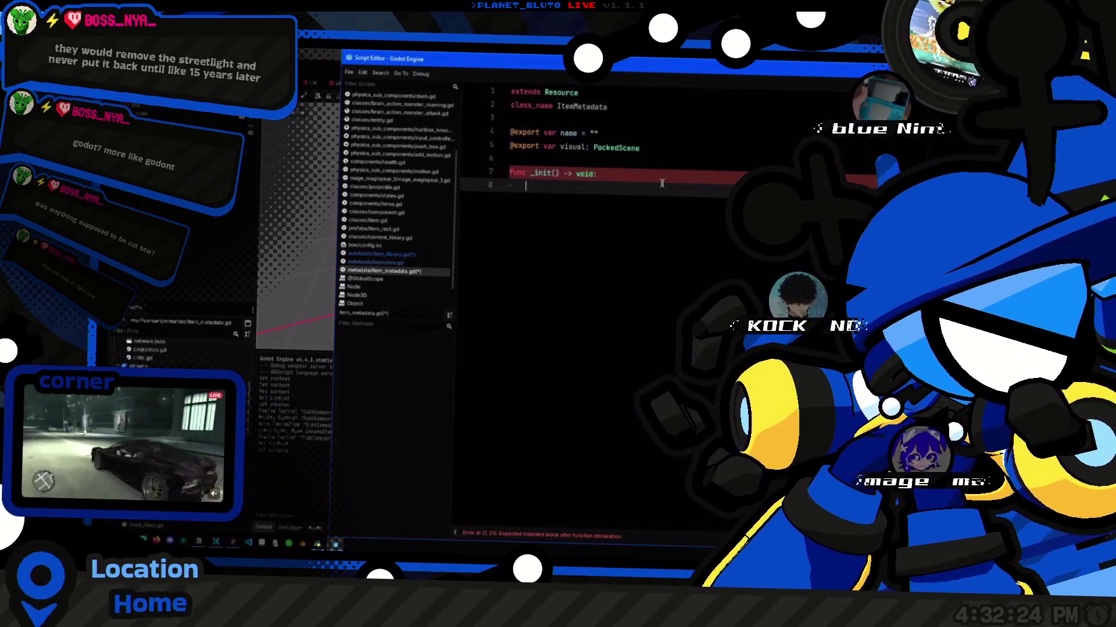
{"action": "key", "text": "ctrl+v"}
{"action": "key", "text": "ctrl+z"}
{"action": "key", "text": "ctrl+v"}
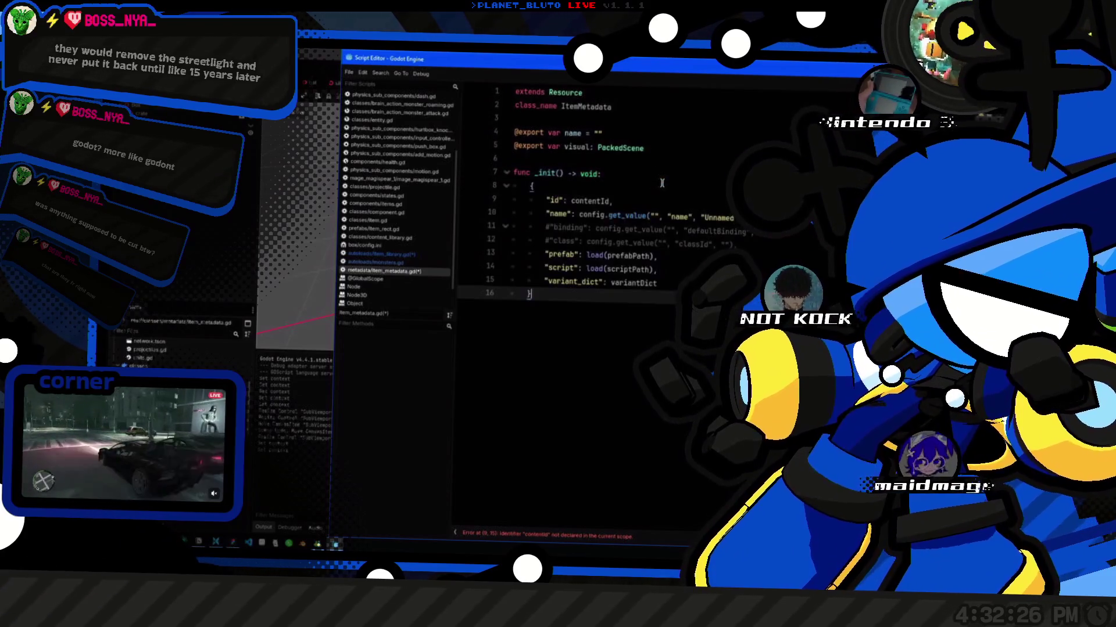
Duplicate the name export line and rename the copy to id
{"action": "double_click", "coordinate": [578, 200]}
{"action": "key", "text": "ctrl+c"}
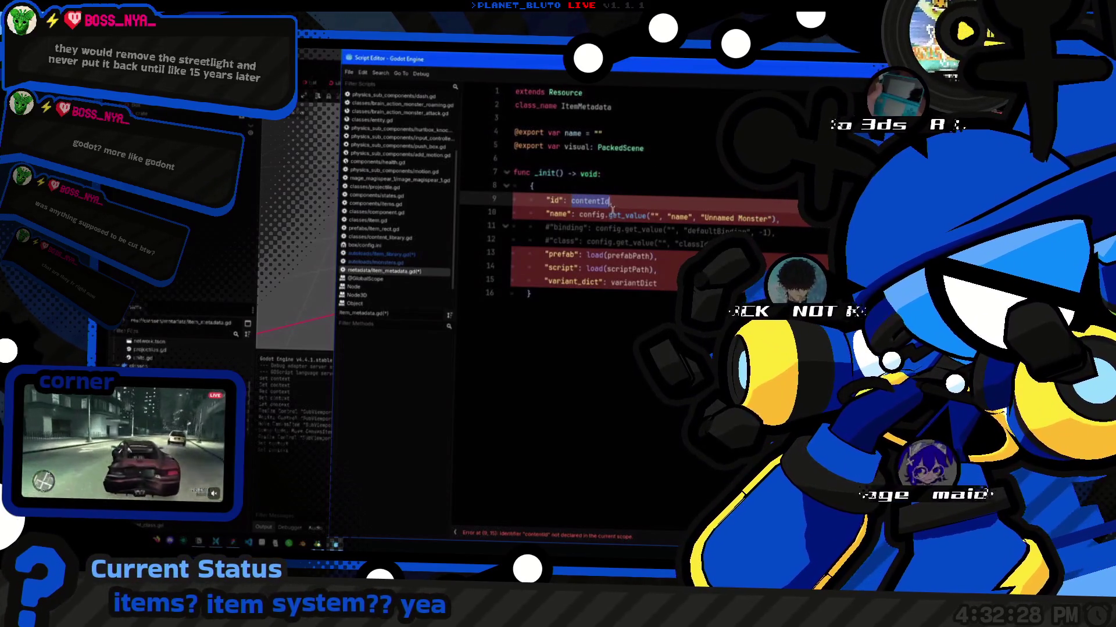
{"action": "left_click", "coordinate": [597, 129]}
{"action": "key", "text": "ctrl+shift+d"}
{"action": "double_click", "coordinate": [573, 133]}
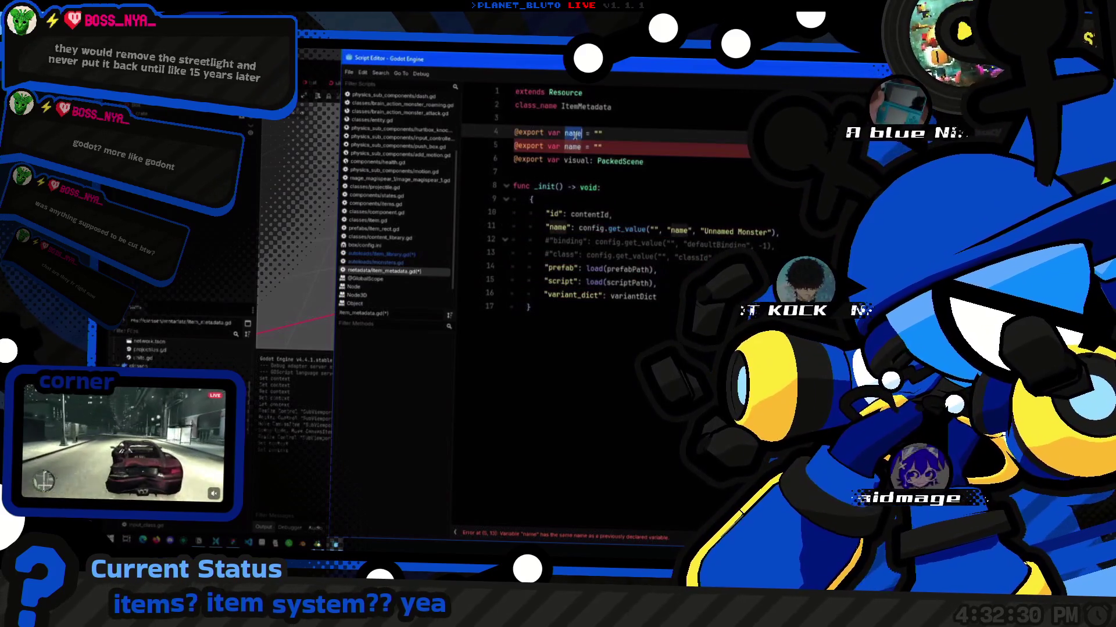
{"action": "type", "text": "id"}
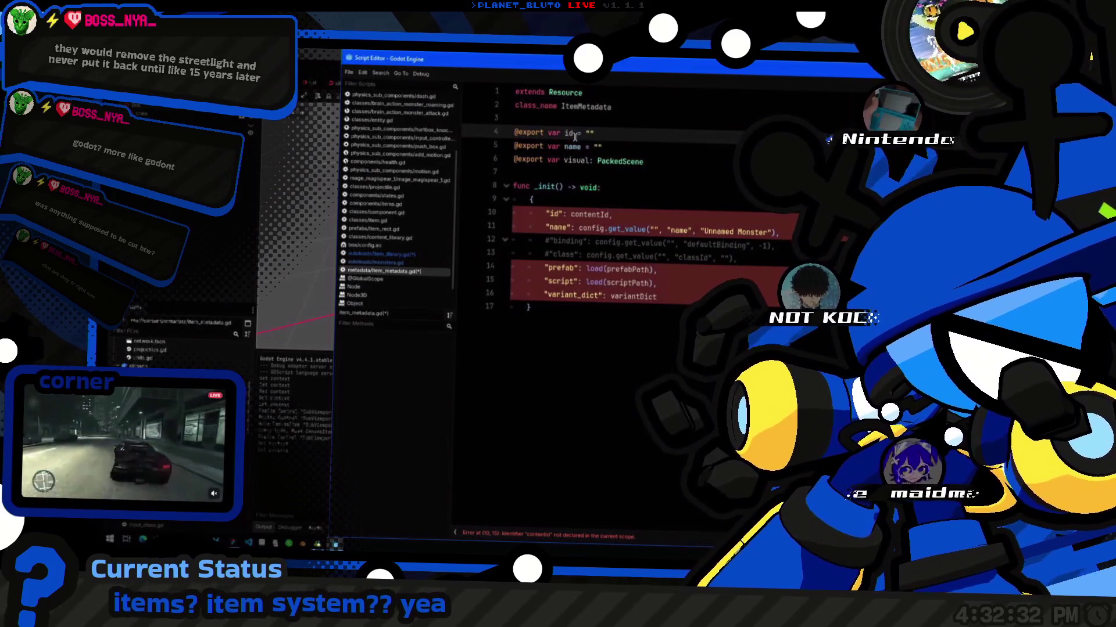
Write id = contentId as the first line of the _init body
{"action": "left_click", "coordinate": [584, 194]}
{"action": "key", "text": "Return"}
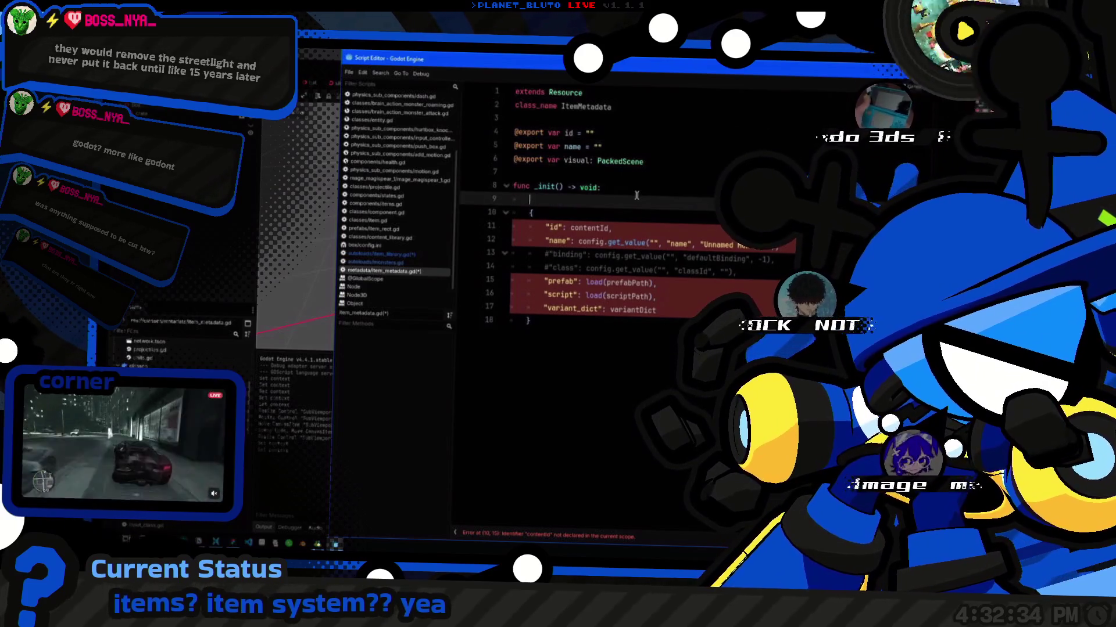
{"action": "key", "text": "ctrl+v"}
{"action": "key", "text": "ctrl+BackSpace"}
{"action": "type", "text": "id"}
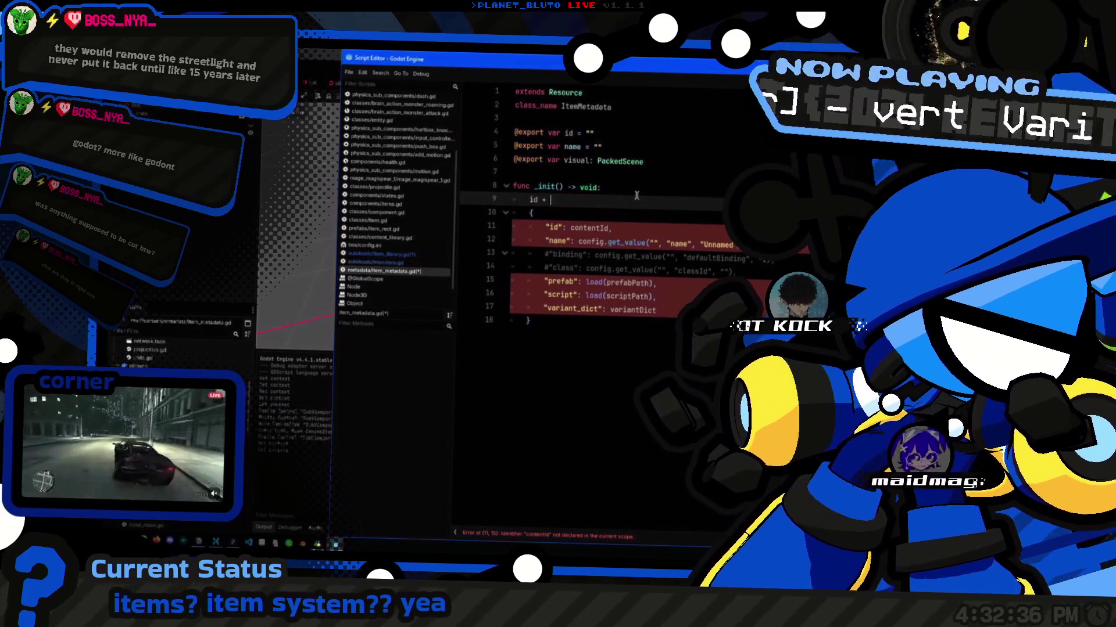
{"action": "key", "text": "BackSpace"}
{"action": "key", "text": "BackSpace"}
{"action": "type", "text": "="}
{"action": "key", "text": "ctrl+v"}
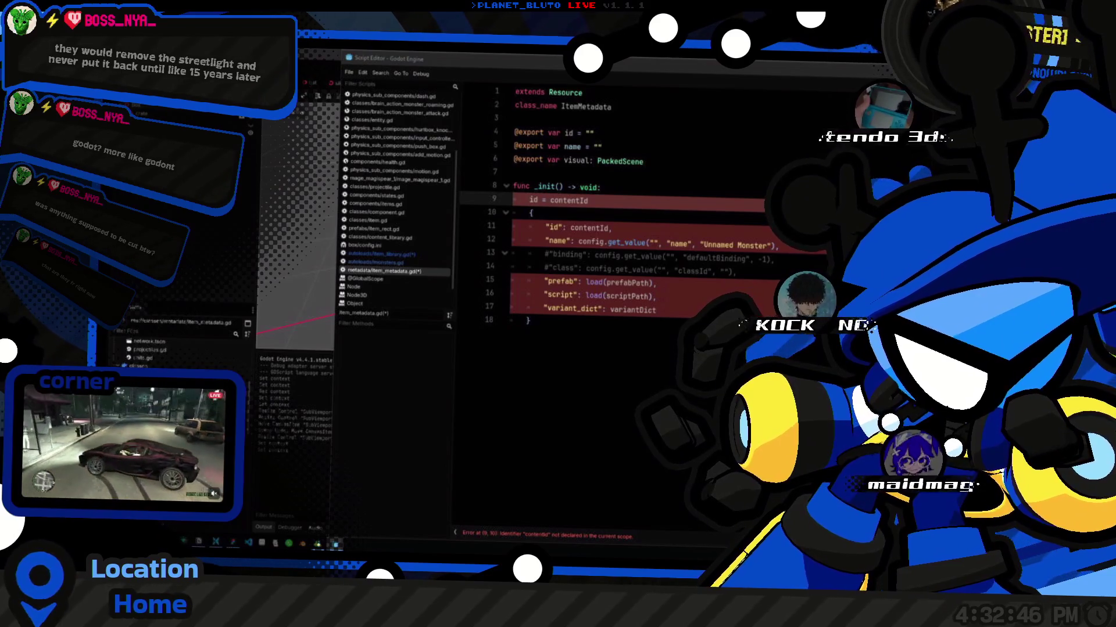
Give _init a contentId: String parameter
{"action": "left_click", "coordinate": [618, 199]}
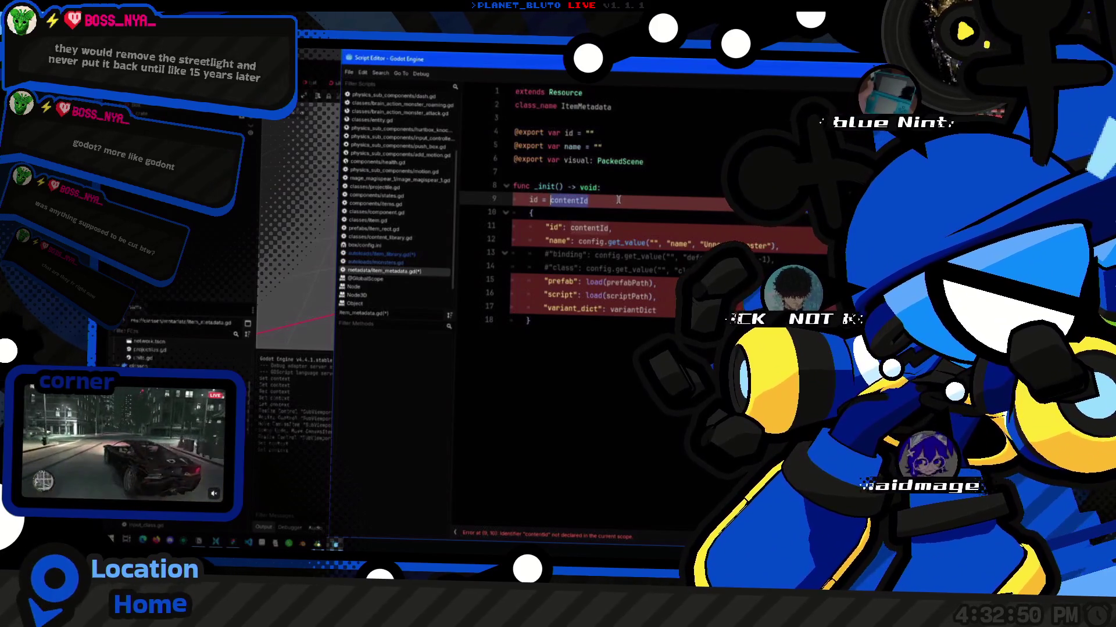
{"action": "key", "text": "Up"}
{"action": "key", "text": "Left"}
{"action": "key", "text": "Left"}
{"action": "key", "text": "Left"}
{"action": "type", "text": "contentId: Str"}
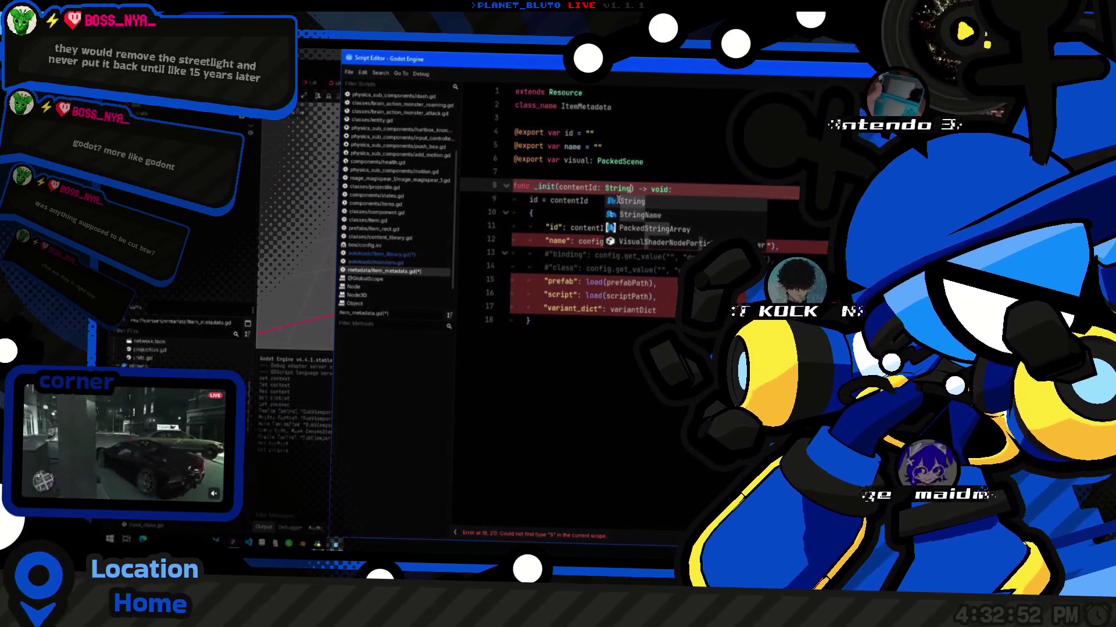
{"action": "key", "text": "Return"}
{"action": "key", "text": "Home"}
{"action": "double_click", "coordinate": [617, 199]}
{"action": "left_click", "coordinate": [617, 199]}
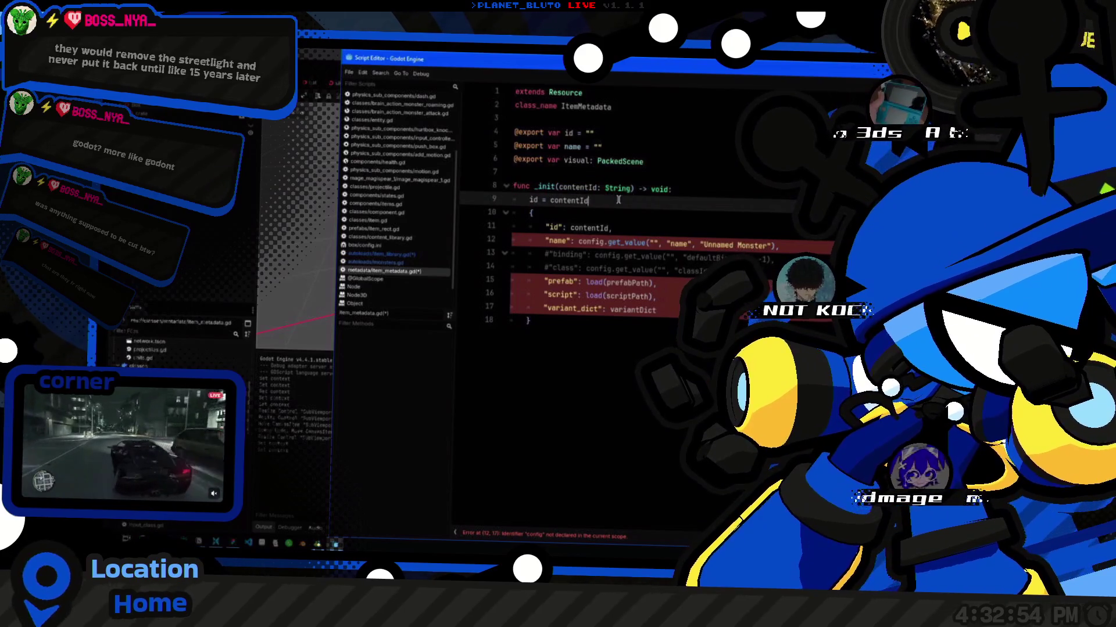
Comment out the old dictionary lines 10–18 with Ctrl+K
{"action": "left_click_drag", "start_coordinate": [541, 320], "coordinate": [514, 213]}
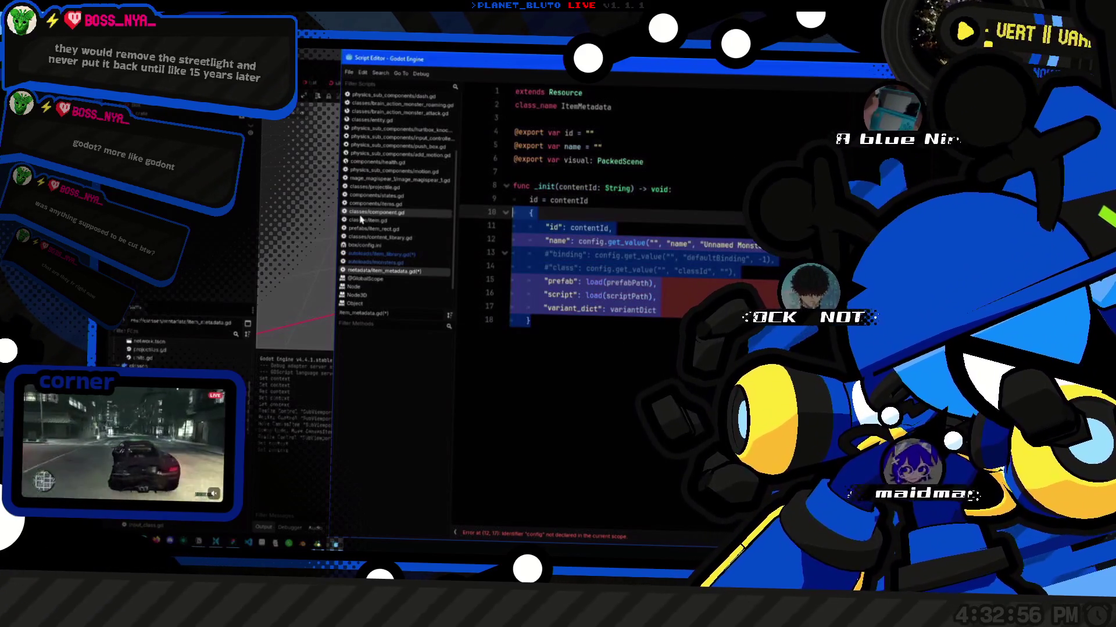
{"action": "key", "text": "ctrl+k"}
{"action": "key", "text": "Down"}
{"action": "key", "text": "Down"}
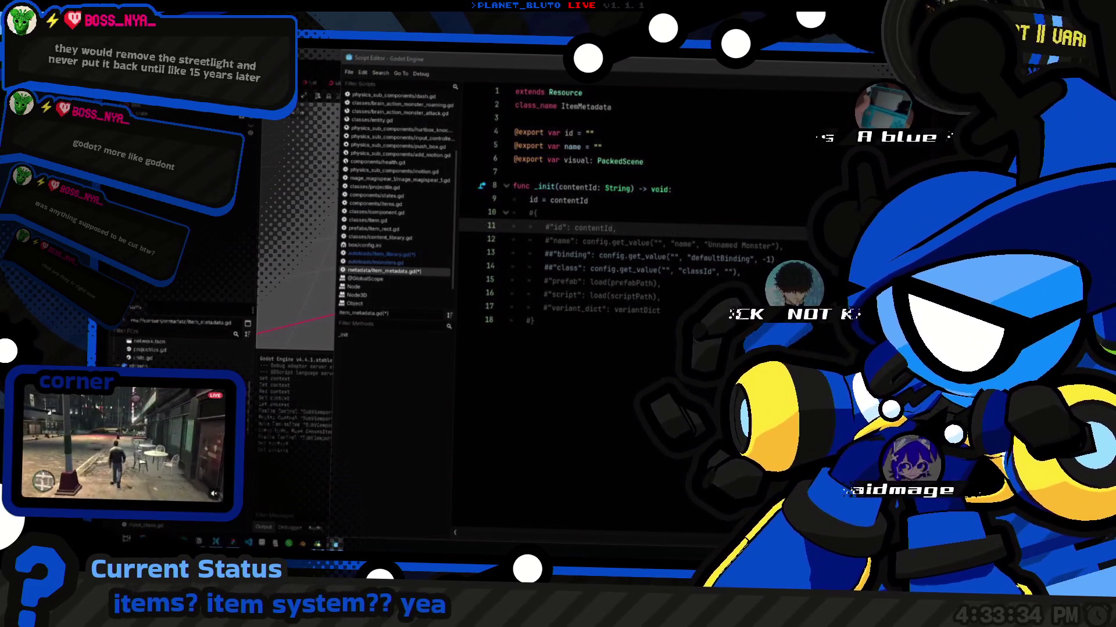
{"action": "key", "text": "alt+Tab"}
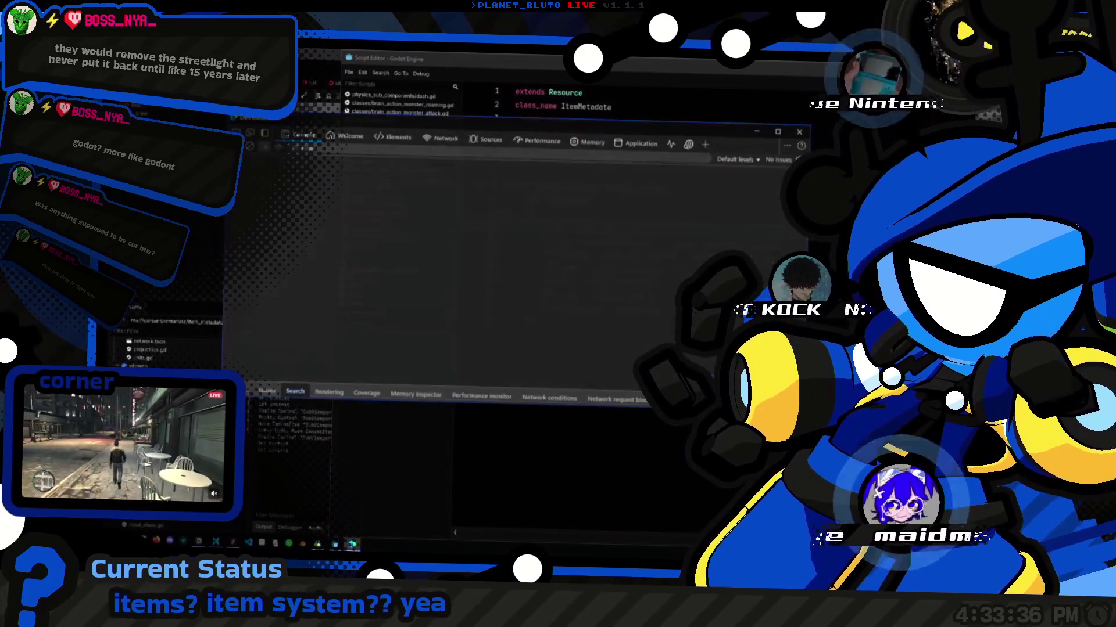
In the Elements panel, expand the main page container down to the song title heading
{"action": "left_click", "coordinate": [392, 137]}
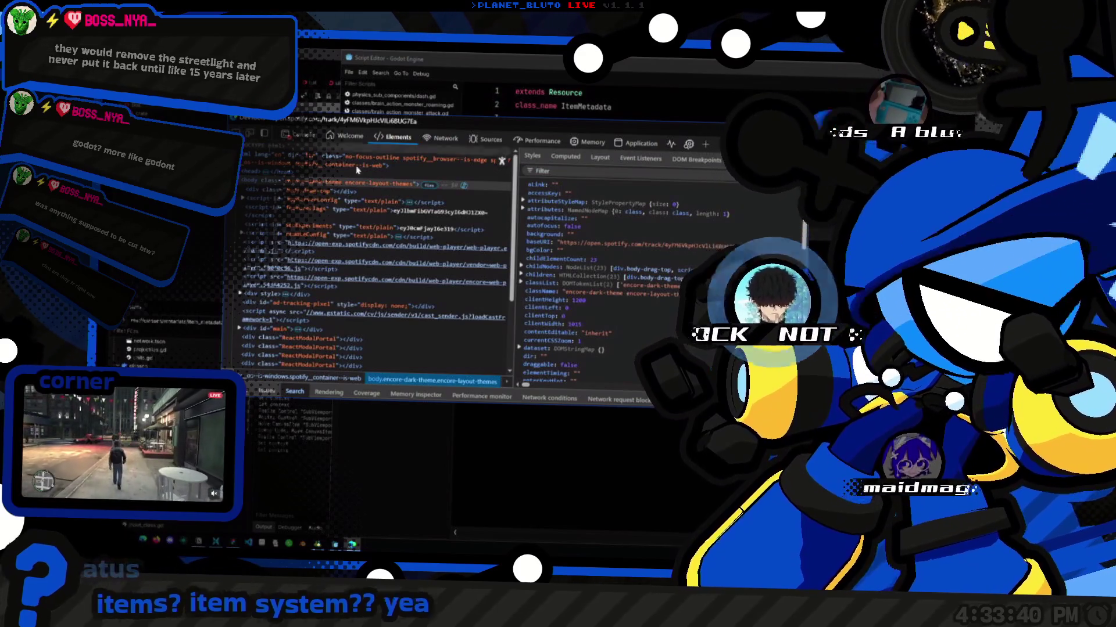
{"action": "scroll", "coordinate": [371, 262], "scroll_direction": "down", "scroll_amount": 10}
{"action": "left_click", "coordinate": [251, 323]}
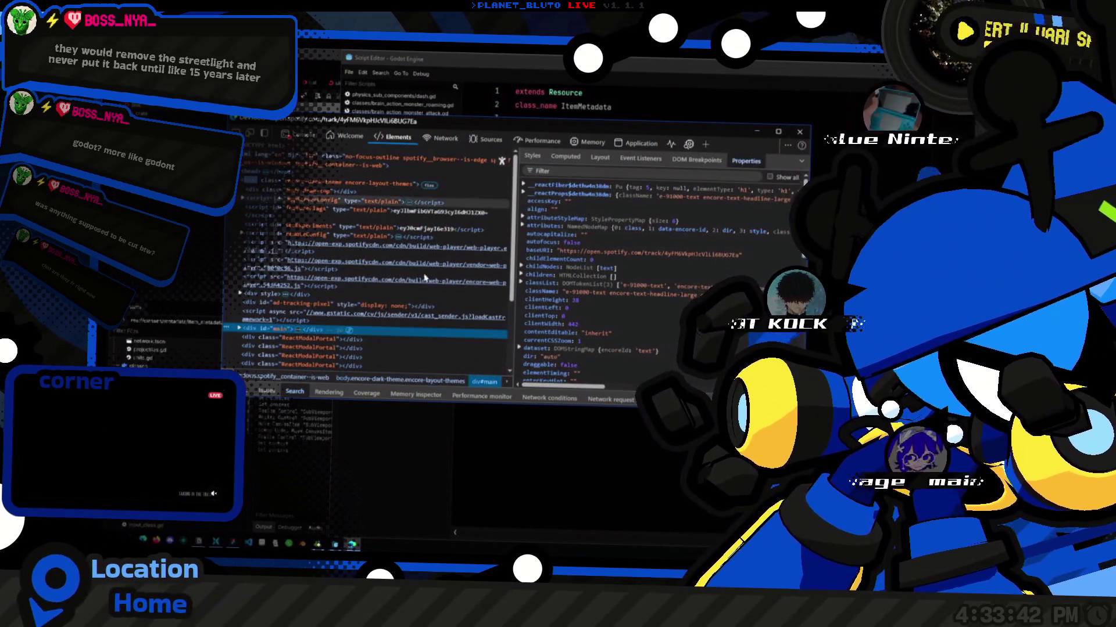
{"action": "scroll", "coordinate": [251, 323], "scroll_direction": "down", "scroll_amount": 1}
{"action": "left_click", "coordinate": [243, 298]}
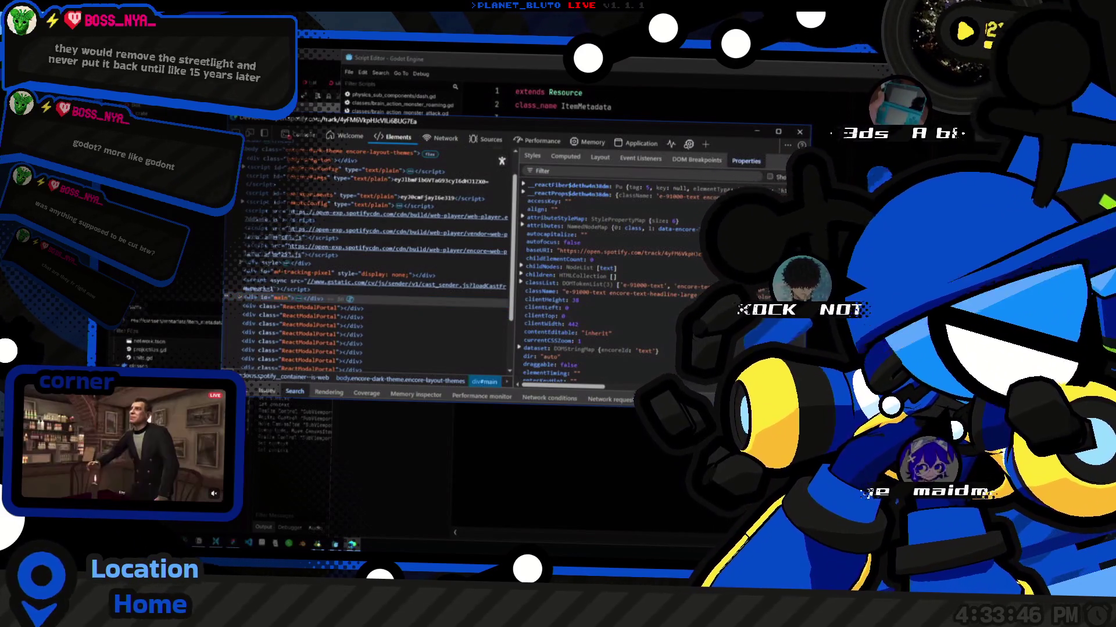
{"action": "scroll", "coordinate": [245, 301], "scroll_direction": "down", "scroll_amount": 10}
{"action": "left_click", "coordinate": [481, 300]}
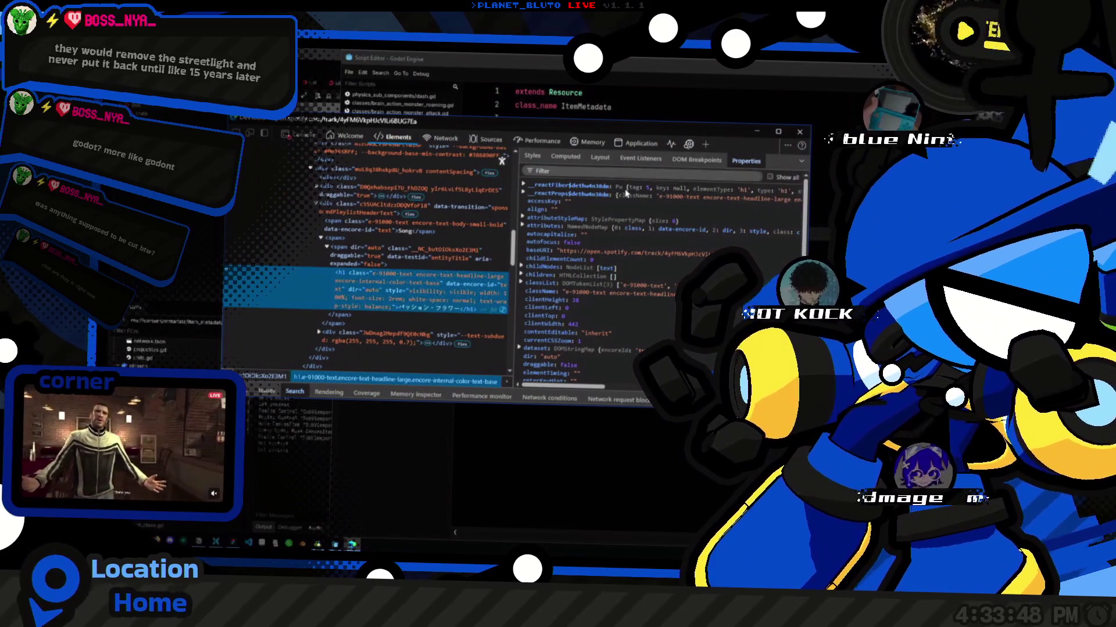
{"action": "double_click", "coordinate": [430, 315]}
{"action": "key", "text": "Return"}
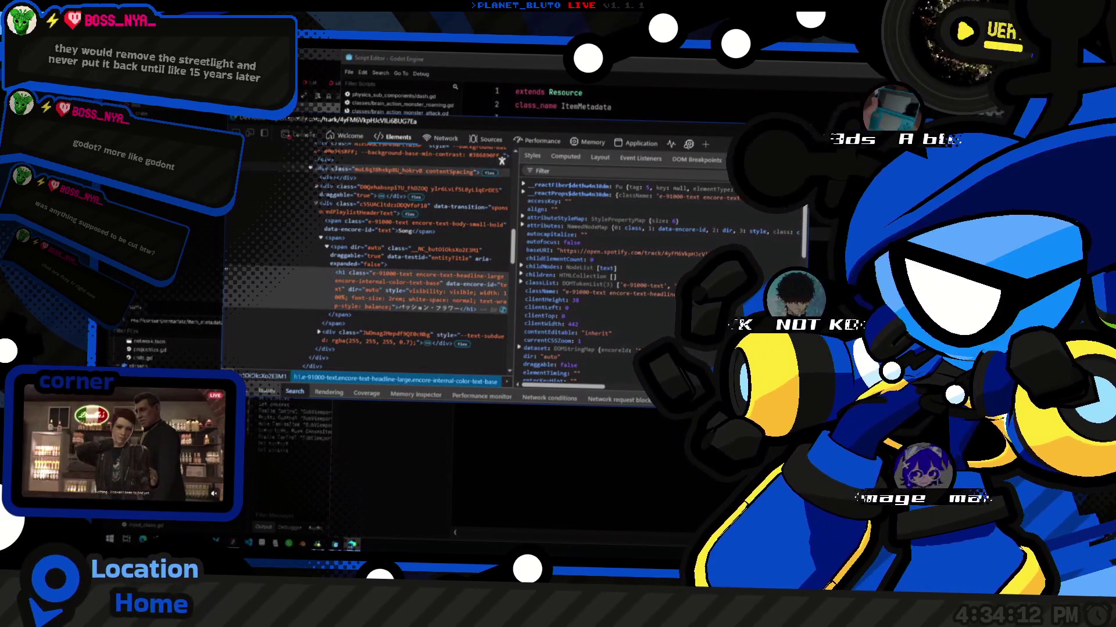
Expand the div below the song title down to the artist link element, then return to Godot
{"action": "scroll", "coordinate": [406, 256], "scroll_direction": "down", "scroll_amount": 5}
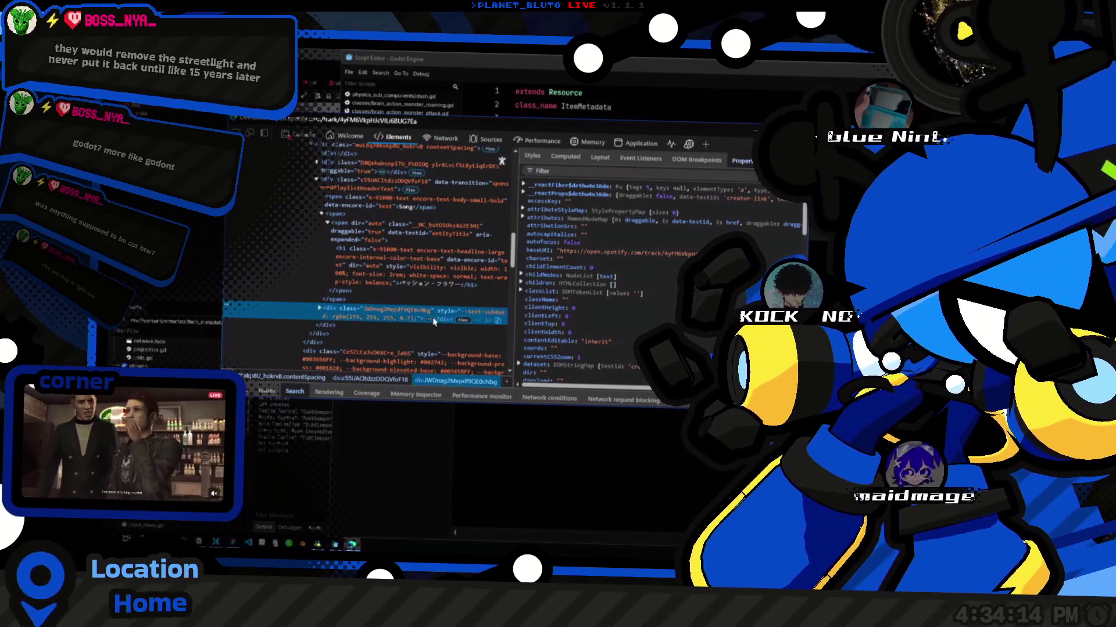
{"action": "left_click", "coordinate": [319, 309]}
{"action": "scroll", "coordinate": [326, 314], "scroll_direction": "down", "scroll_amount": 5}
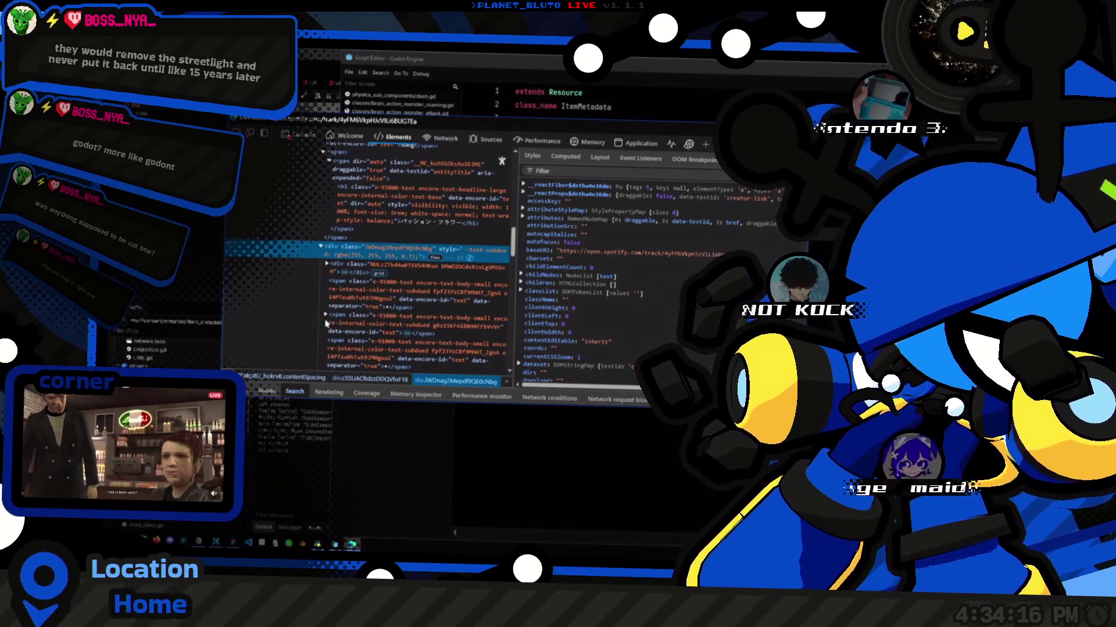
{"action": "scroll", "coordinate": [327, 315], "scroll_direction": "up", "scroll_amount": 3}
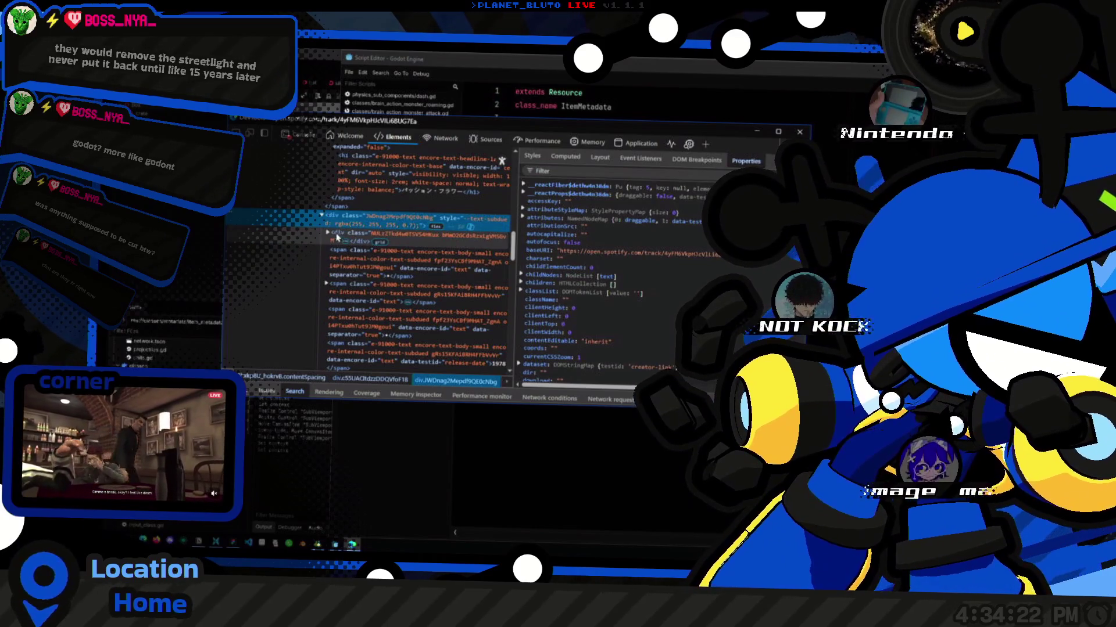
{"action": "left_click", "coordinate": [336, 236]}
{"action": "left_click", "coordinate": [328, 233]}
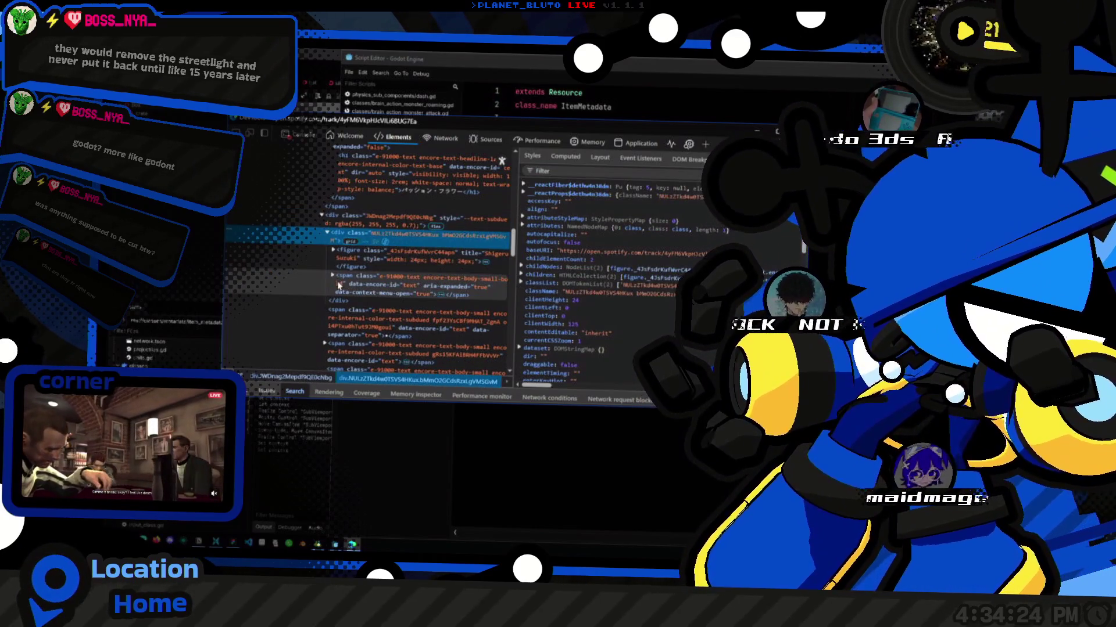
{"action": "left_click", "coordinate": [349, 278]}
{"action": "left_click", "coordinate": [349, 302]}
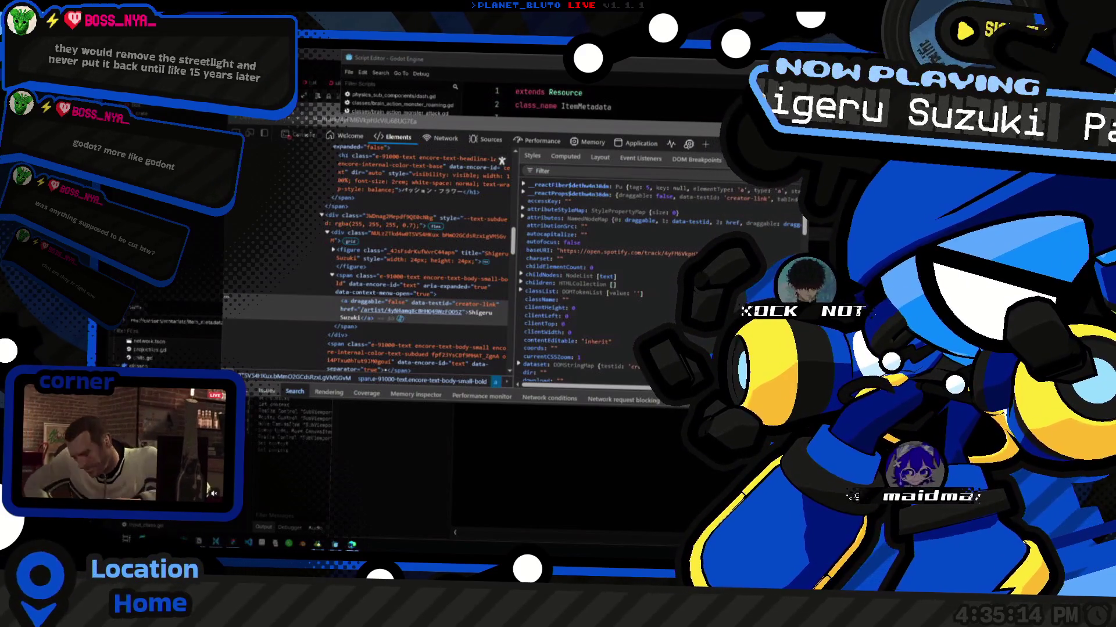
{"action": "key", "text": "alt+Tab"}
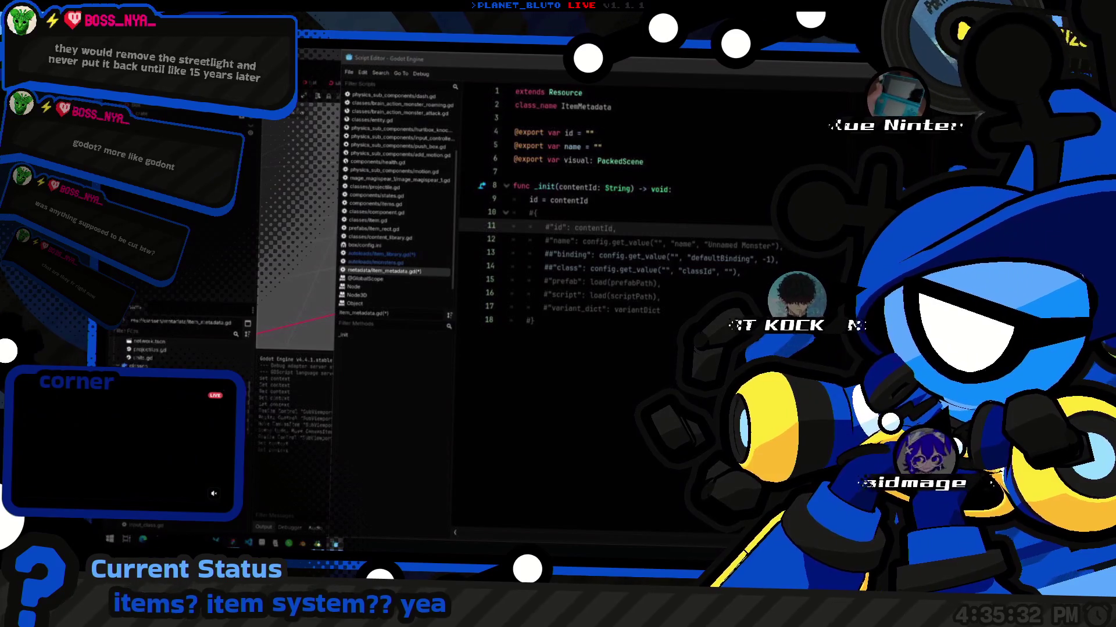
Open a new empty line right after id = contentId in item_metadata.gd's _init
{"action": "left_click", "coordinate": [662, 228]}
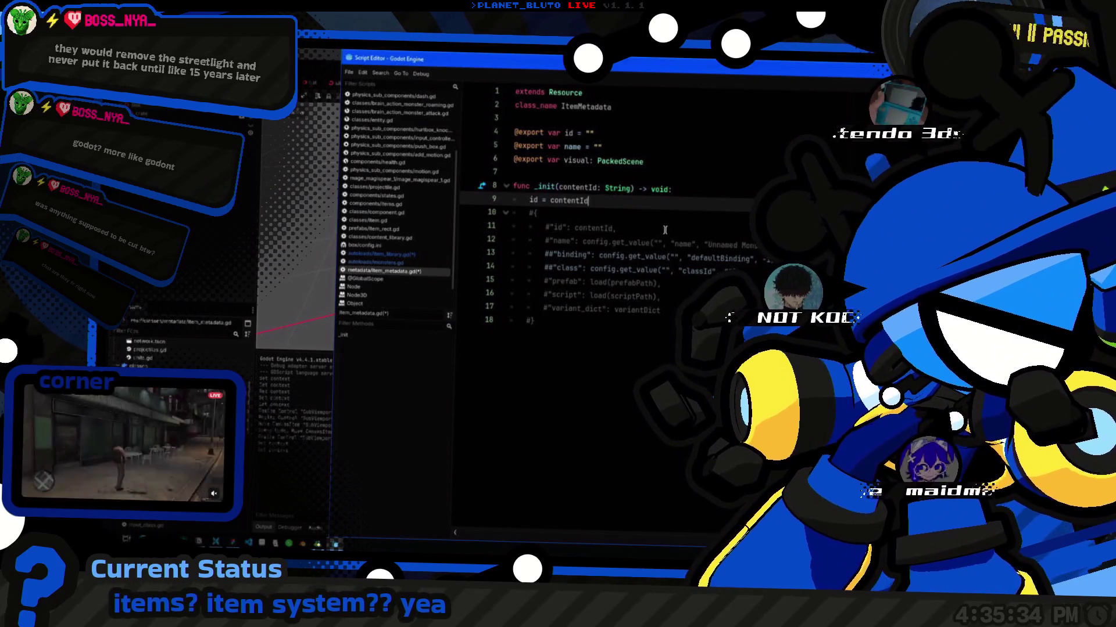
{"action": "key", "text": "Down"}
{"action": "key", "text": "Down"}
{"action": "key", "text": "Down"}
{"action": "key", "text": "Down"}
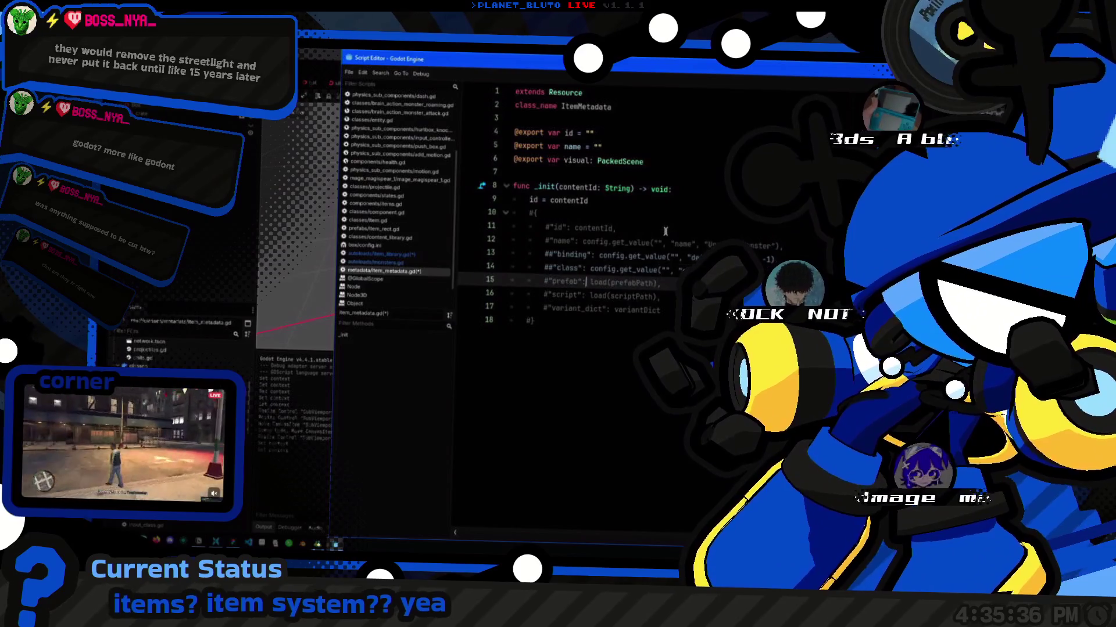
{"action": "key", "text": "ctrl+Left"}
{"action": "key", "text": "Up"}
{"action": "key", "text": "Up"}
{"action": "key", "text": "Up"}
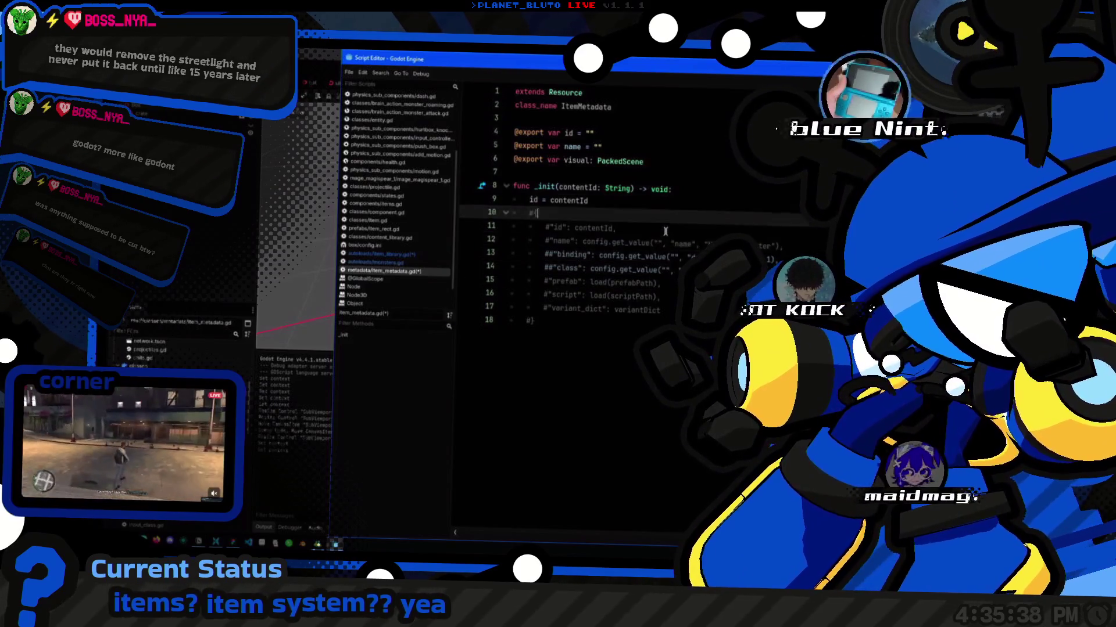
{"action": "key", "text": "End"}
{"action": "key", "text": "Return"}
Write visual = load("") on the new line, changing preload to load
{"action": "type", "text": "prefab"}
{"action": "key", "text": "ctrl+BackSpace"}
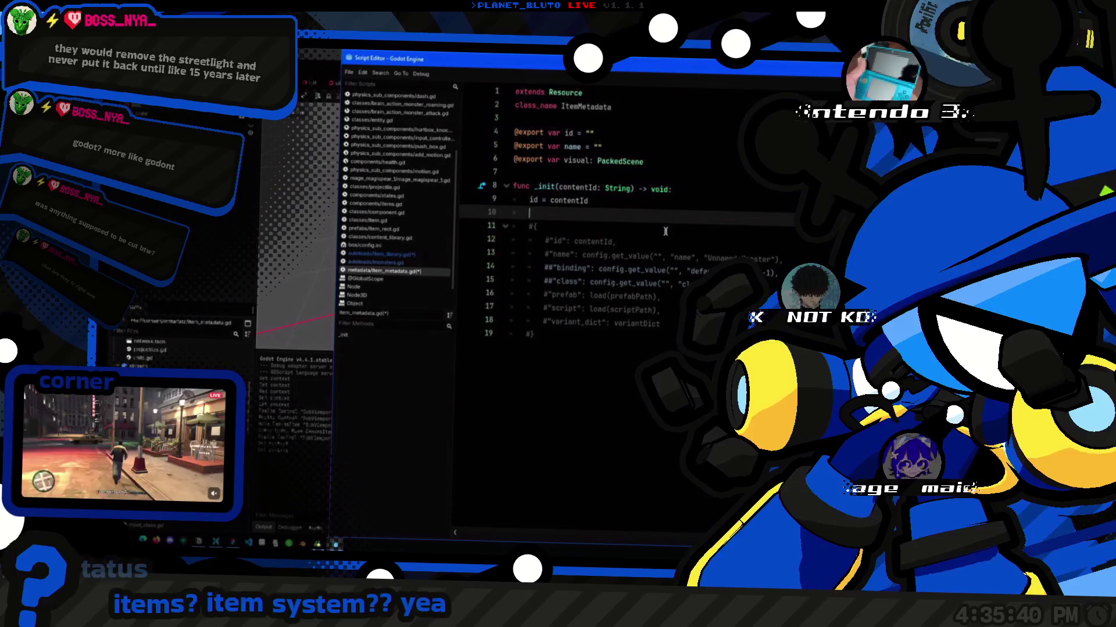
{"action": "type", "text": "visual = pre"}
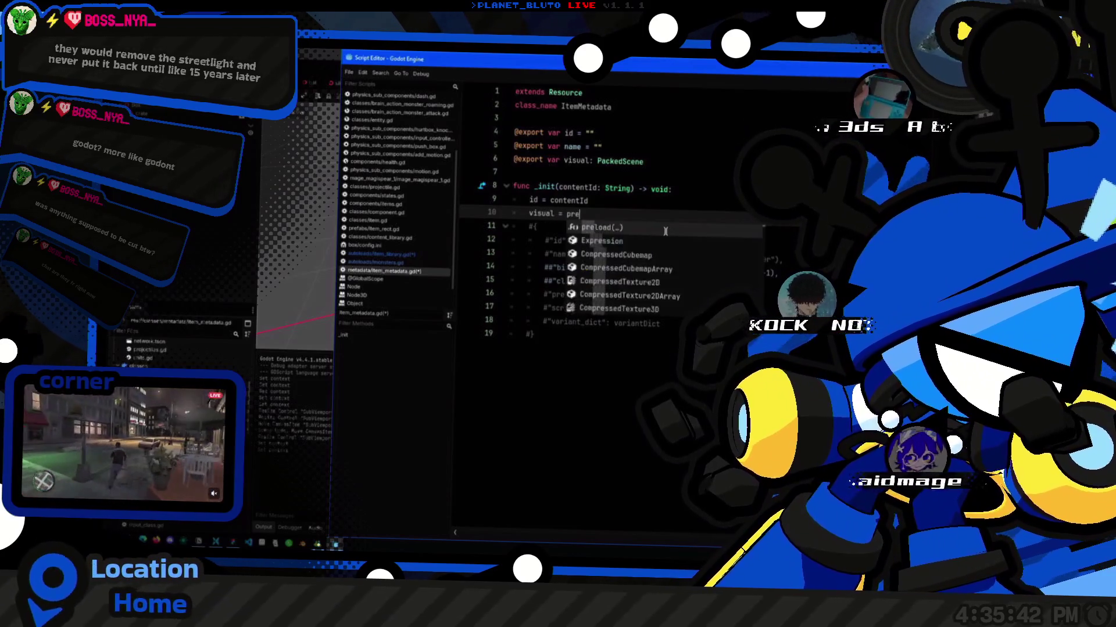
{"action": "type", "text": "load(\""}
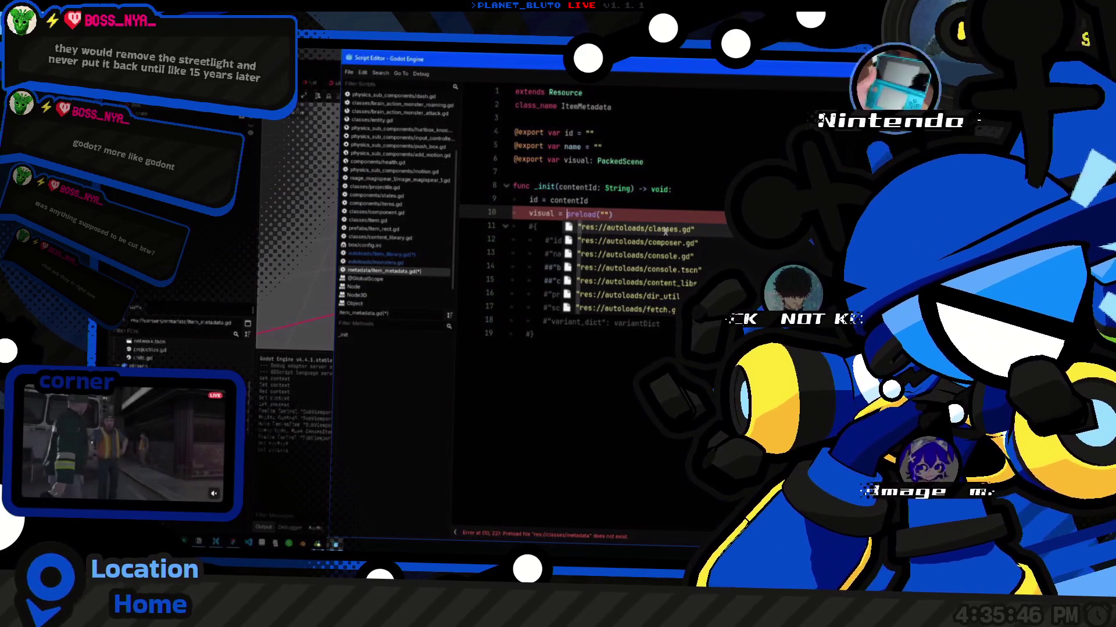
{"action": "key", "text": "Left"}
{"action": "key", "text": "Left"}
{"action": "key", "text": "Left"}
{"action": "key", "text": "BackSpace"}
{"action": "key", "text": "BackSpace"}
{"action": "key", "text": "Delete"}
{"action": "key", "text": "Right"}
{"action": "key", "text": "Right"}
{"action": "key", "text": "Right"}
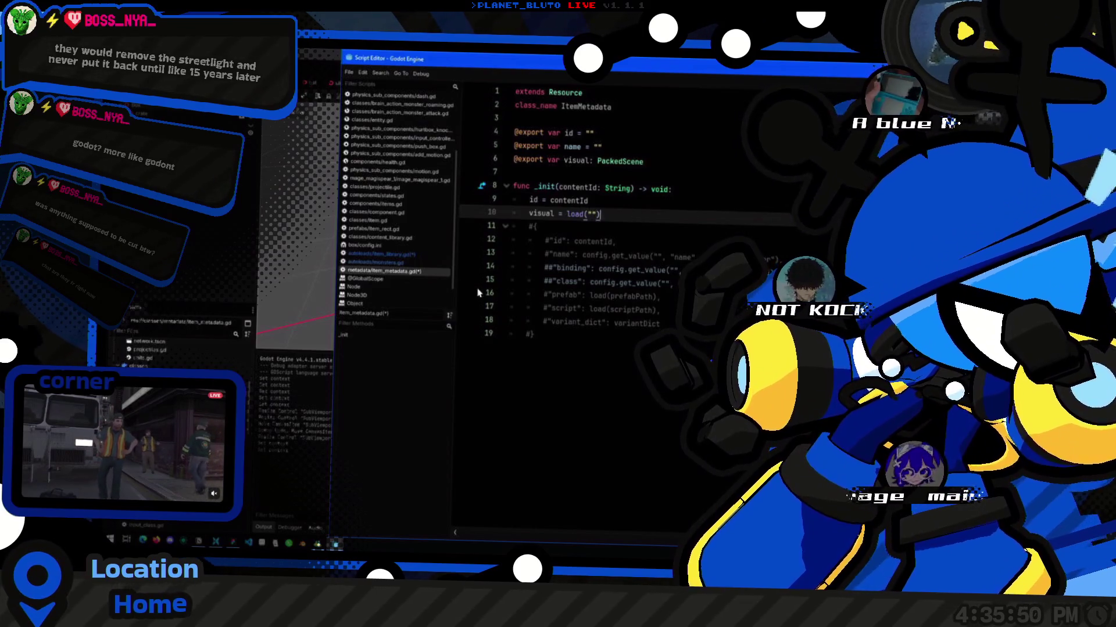
{"action": "left_click", "coordinate": [411, 255]}
Open monsters.gd and review its _load code, comparing it against item_metadata.gd
{"action": "left_click", "coordinate": [410, 262]}
{"action": "scroll", "coordinate": [639, 291], "scroll_direction": "up", "scroll_amount": 5}
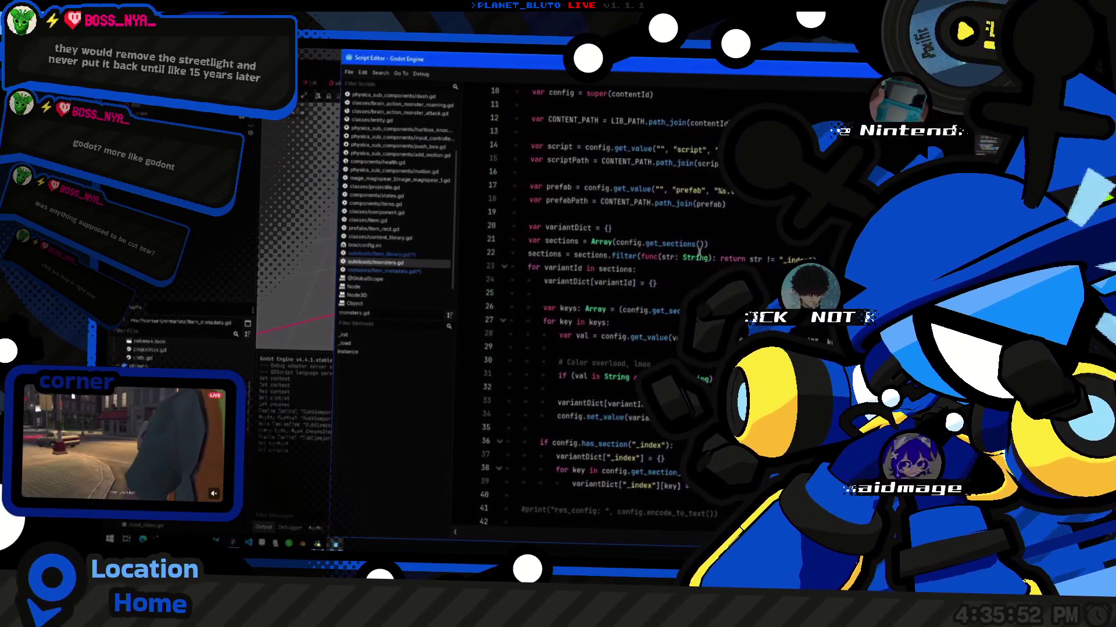
{"action": "scroll", "coordinate": [734, 269], "scroll_direction": "up", "scroll_amount": 3}
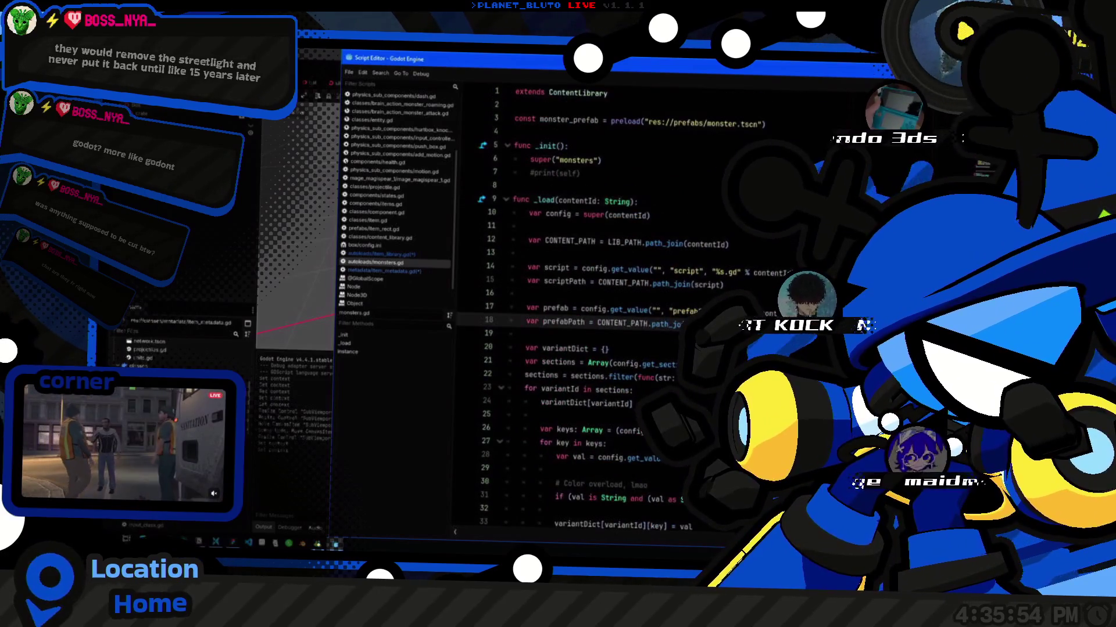
{"action": "scroll", "coordinate": [575, 302], "scroll_direction": "down", "scroll_amount": 5}
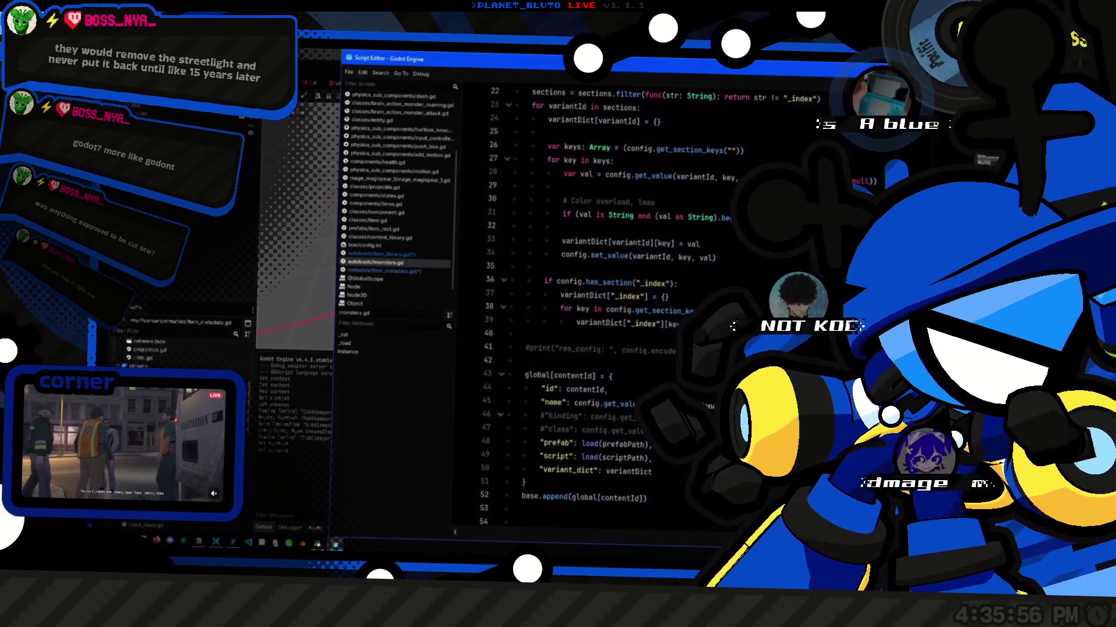
{"action": "scroll", "coordinate": [575, 302], "scroll_direction": "up", "scroll_amount": 3}
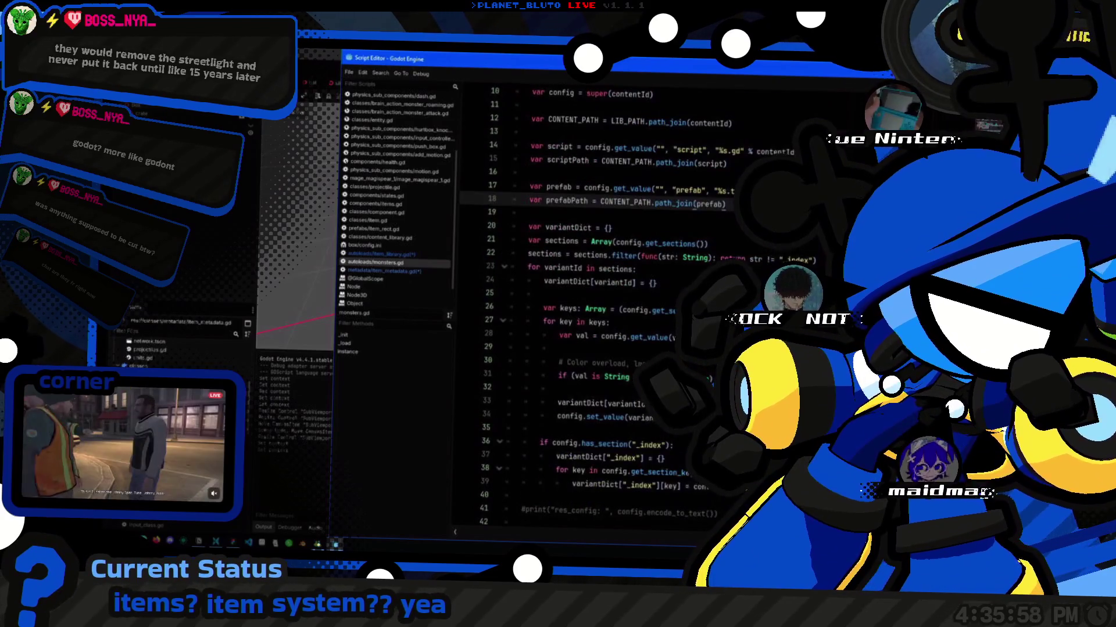
{"action": "scroll", "coordinate": [780, 253], "scroll_direction": "up", "scroll_amount": 3}
{"action": "scroll", "coordinate": [780, 253], "scroll_direction": "down", "scroll_amount": 6}
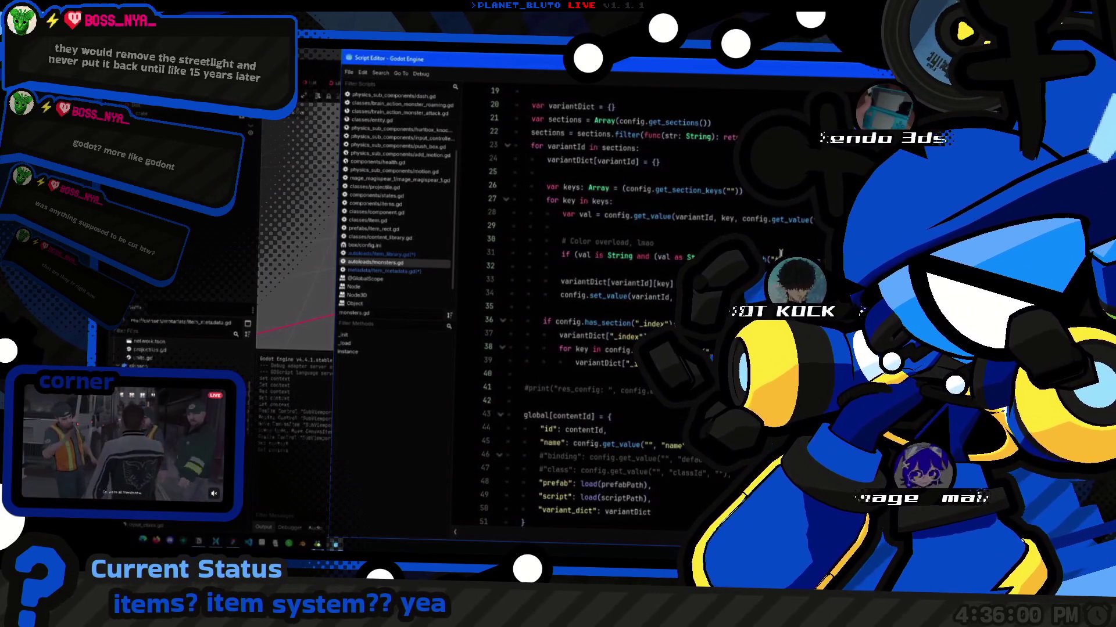
{"action": "scroll", "coordinate": [781, 250], "scroll_direction": "down", "scroll_amount": 5}
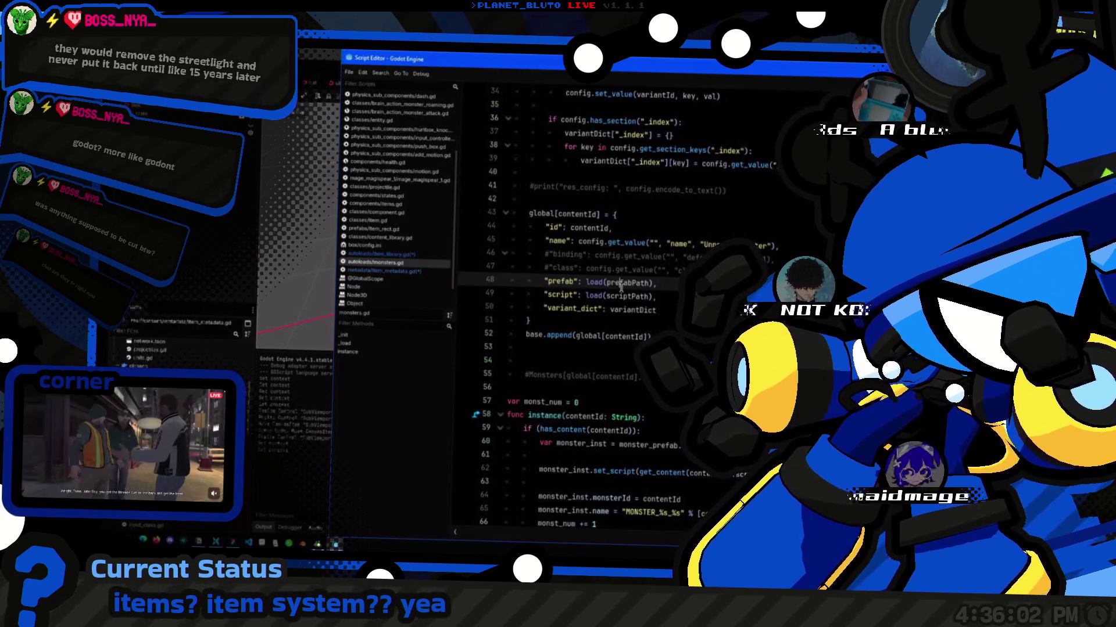
{"action": "left_click", "coordinate": [637, 295]}
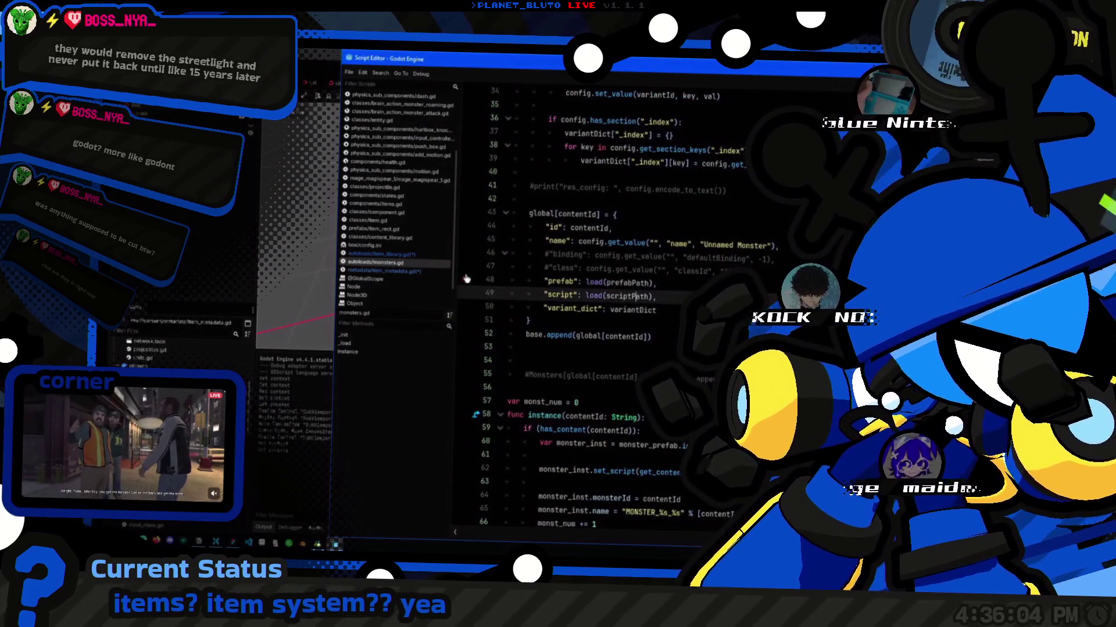
{"action": "left_click", "coordinate": [407, 272]}
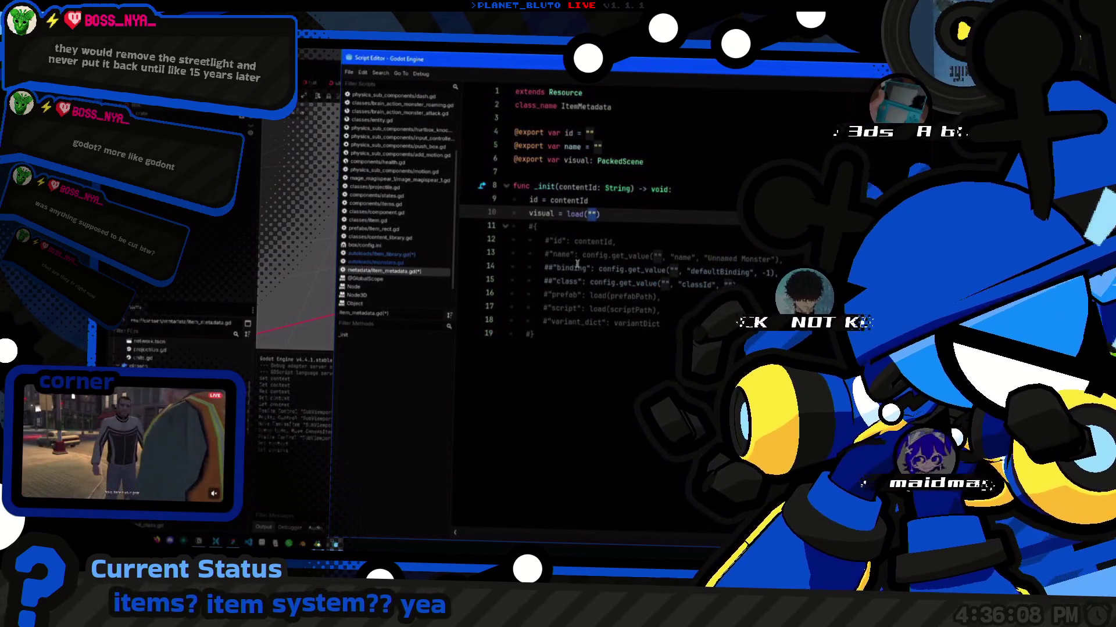
{"action": "left_click", "coordinate": [399, 265]}
{"action": "scroll", "coordinate": [581, 290], "scroll_direction": "up", "scroll_amount": 9}
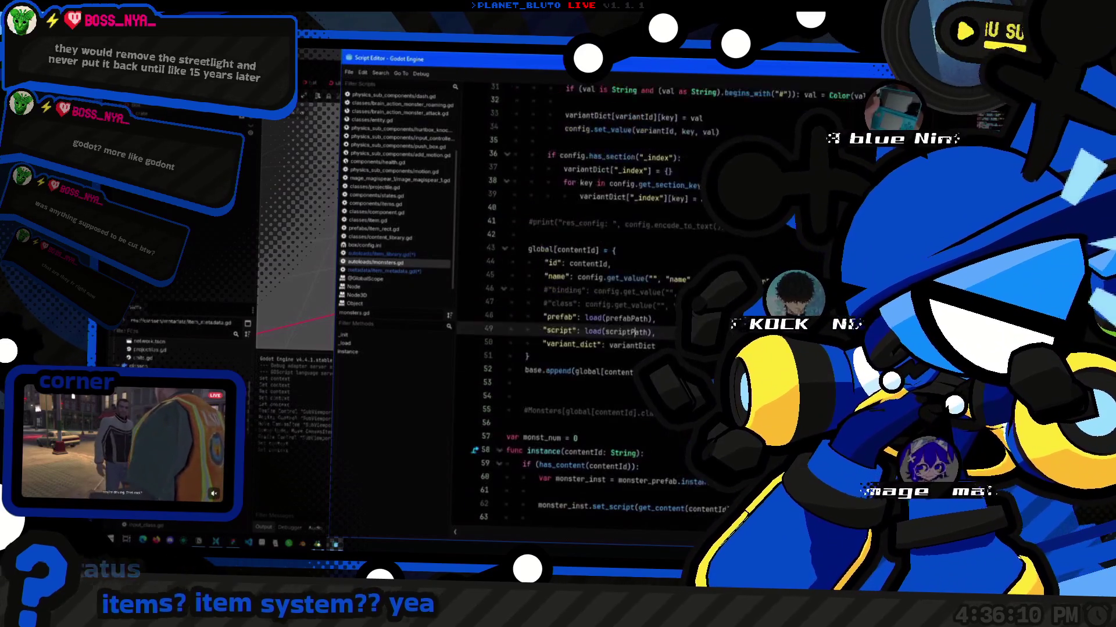
Select the var script and var scriptPath lines (14–15) in monsters.gd for copying
{"action": "left_click", "coordinate": [700, 233]}
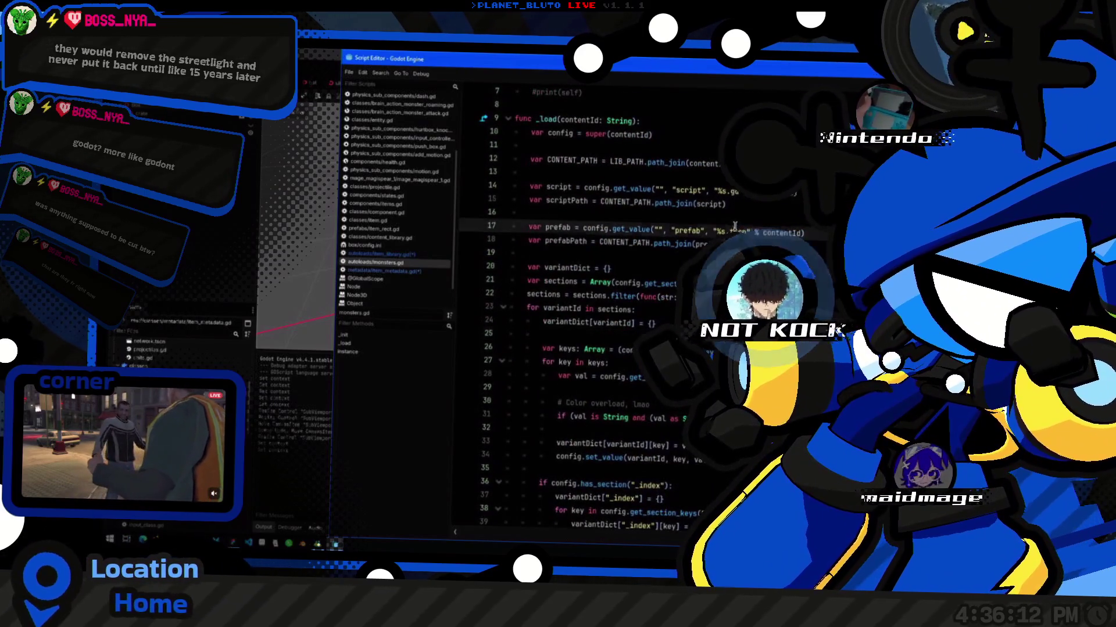
{"action": "left_click", "coordinate": [727, 204]}
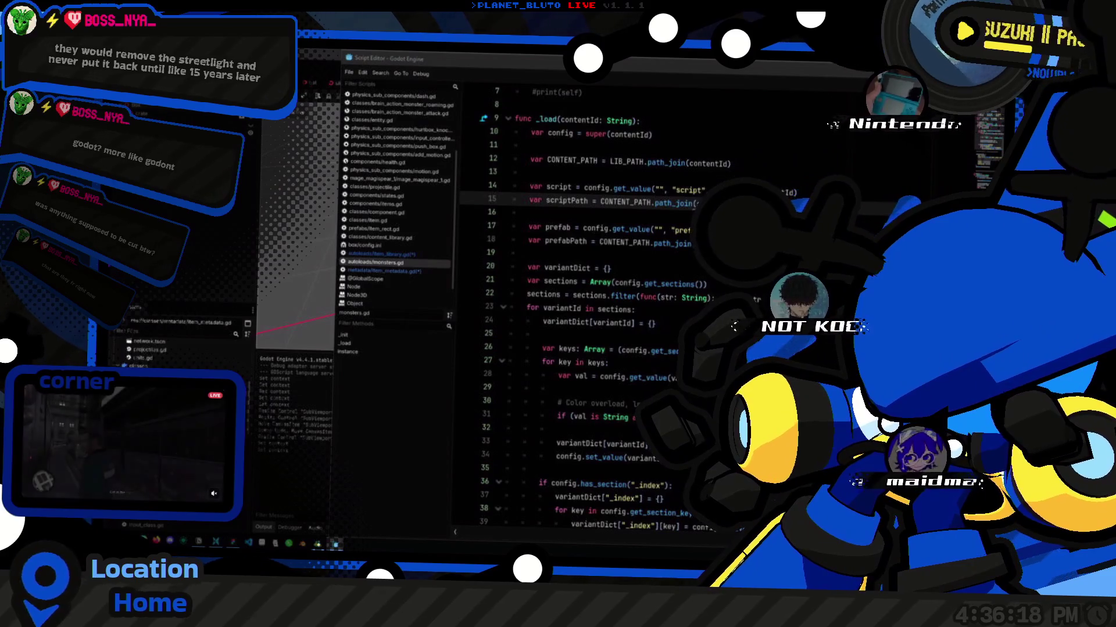
{"action": "left_click", "coordinate": [581, 212]}
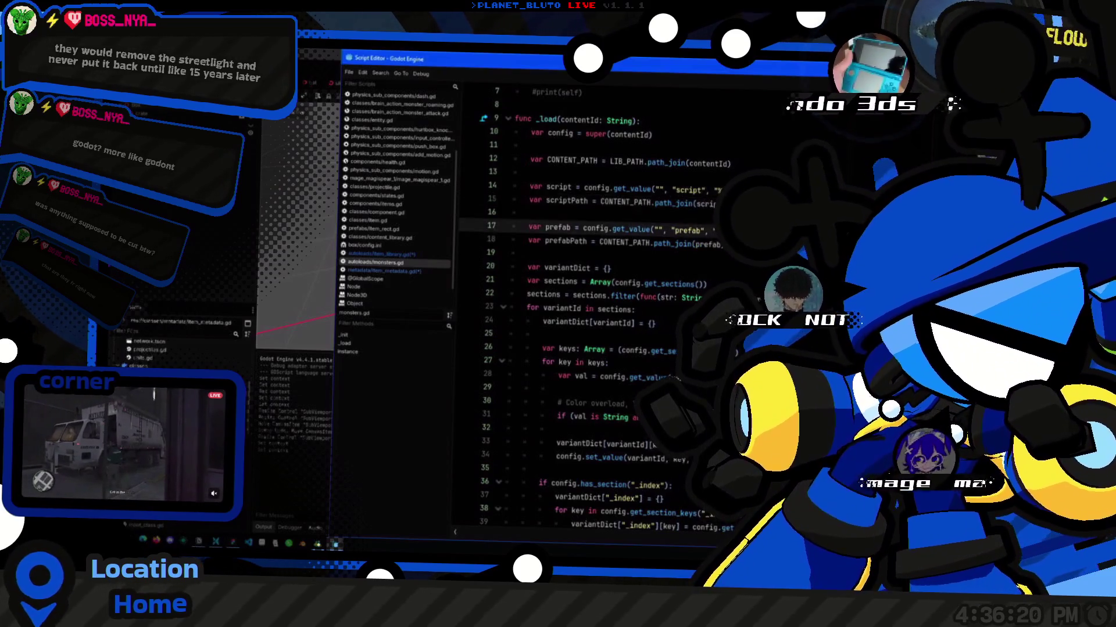
{"action": "scroll", "coordinate": [581, 212], "scroll_direction": "up", "scroll_amount": 2}
{"action": "left_click", "coordinate": [778, 246]}
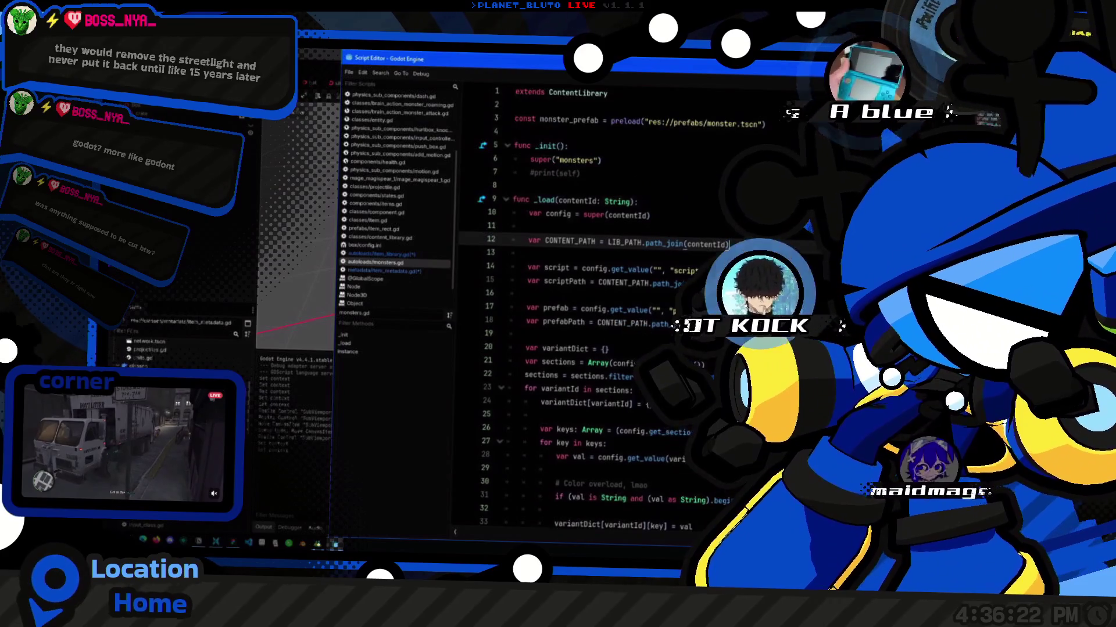
{"action": "scroll", "coordinate": [718, 226], "scroll_direction": "down", "scroll_amount": 1}
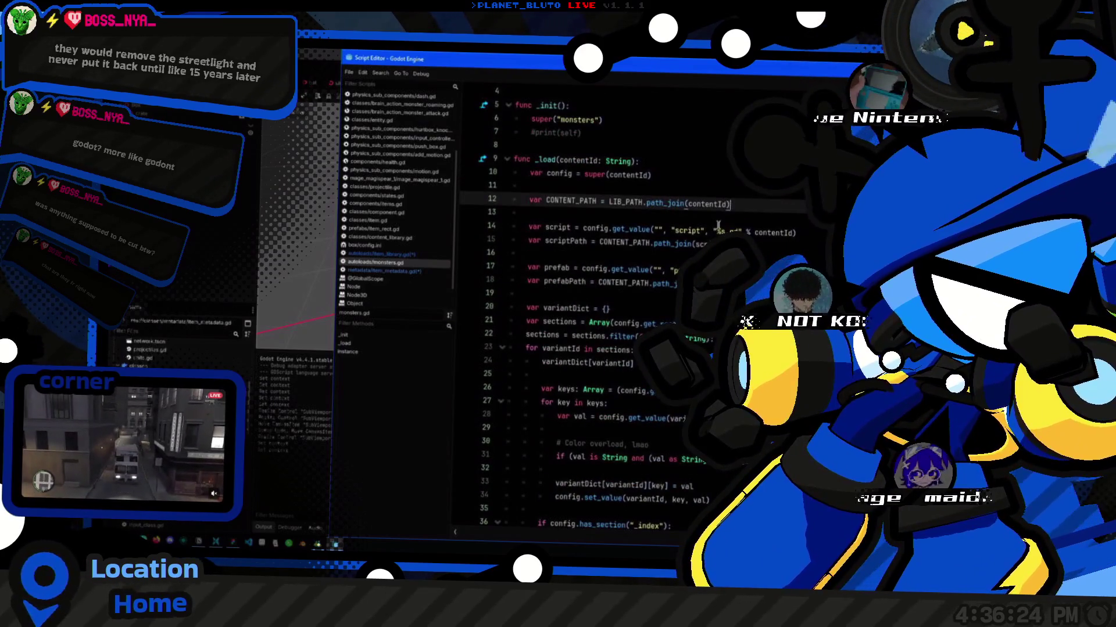
{"action": "left_click", "coordinate": [718, 240]}
{"action": "key", "text": "shift+Home"}
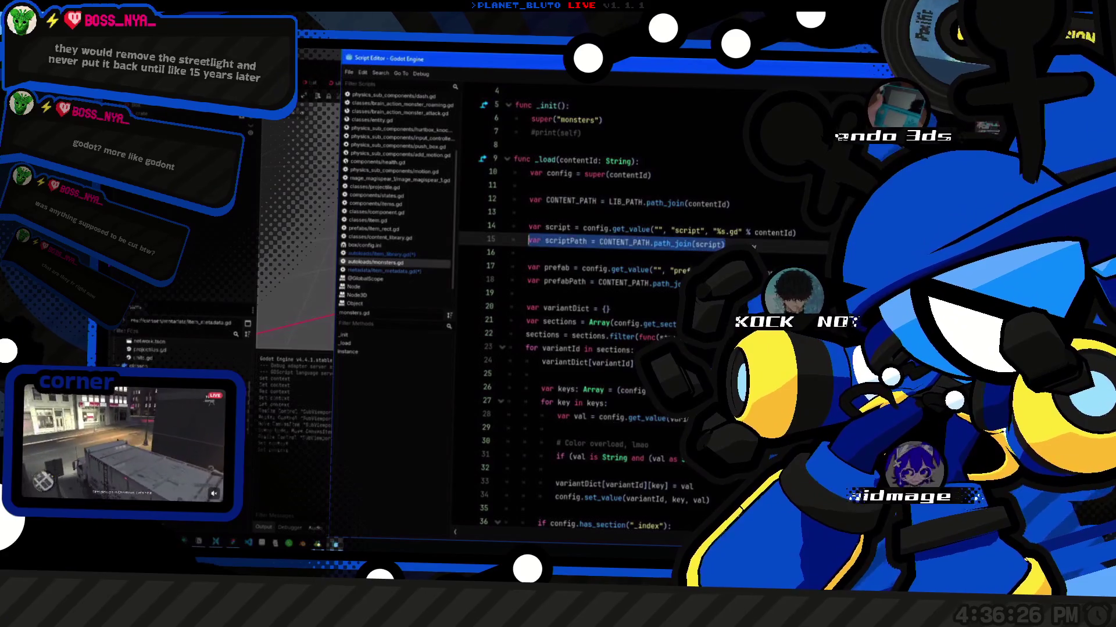
{"action": "key", "text": "shift+Up"}
Paste the script and scriptPath lines into item_library.gd's _load function
{"action": "left_click", "coordinate": [401, 255]}
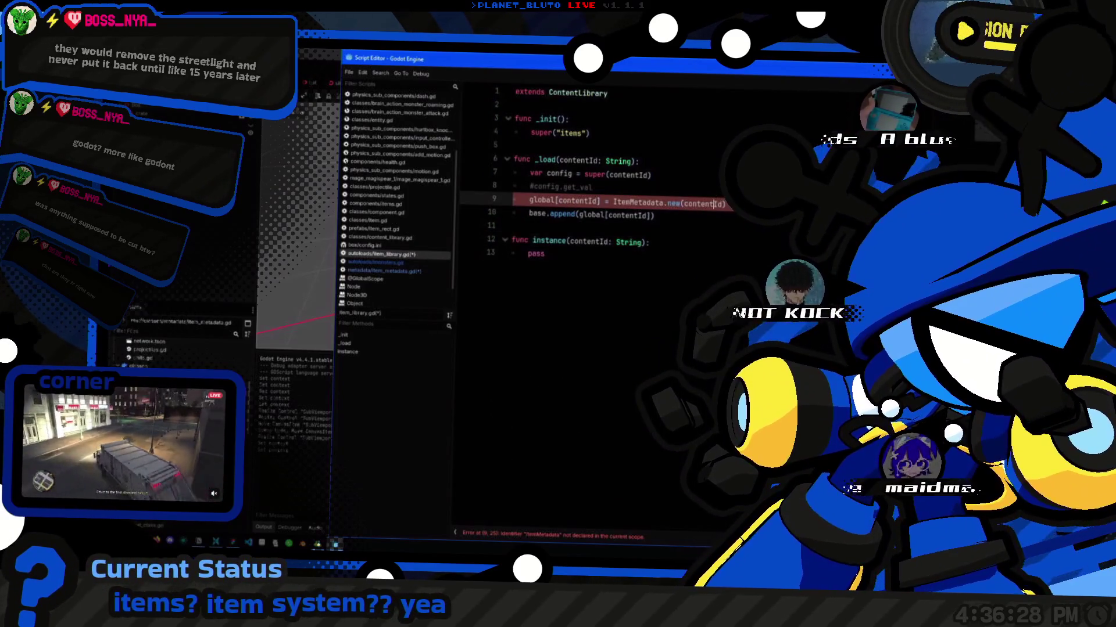
{"action": "key", "text": "ctrl+v"}
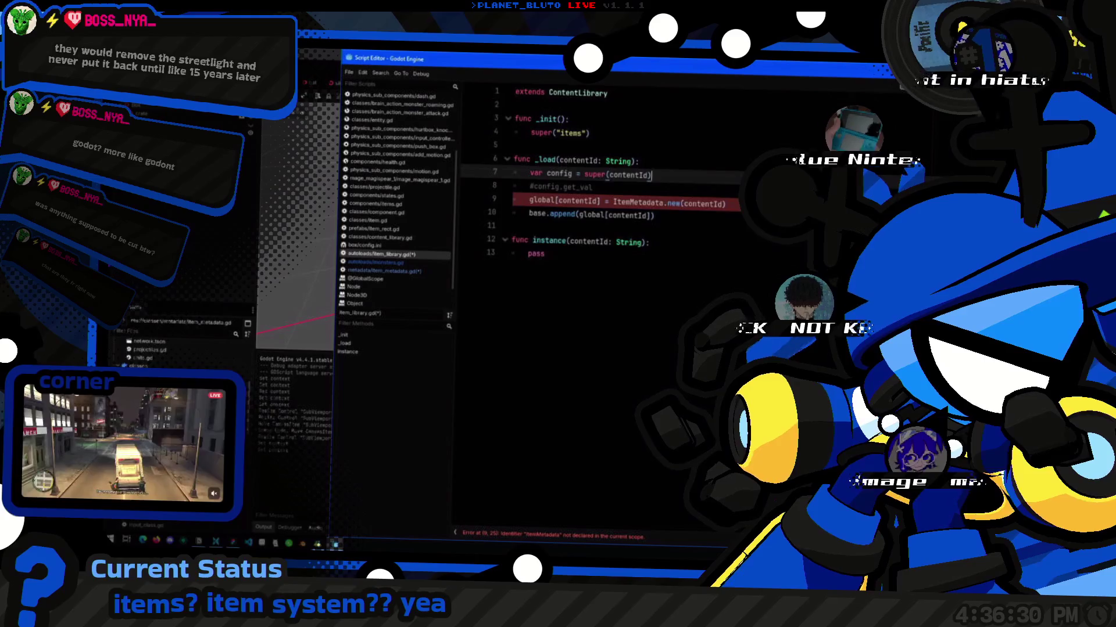
{"action": "left_click", "coordinate": [725, 202]}
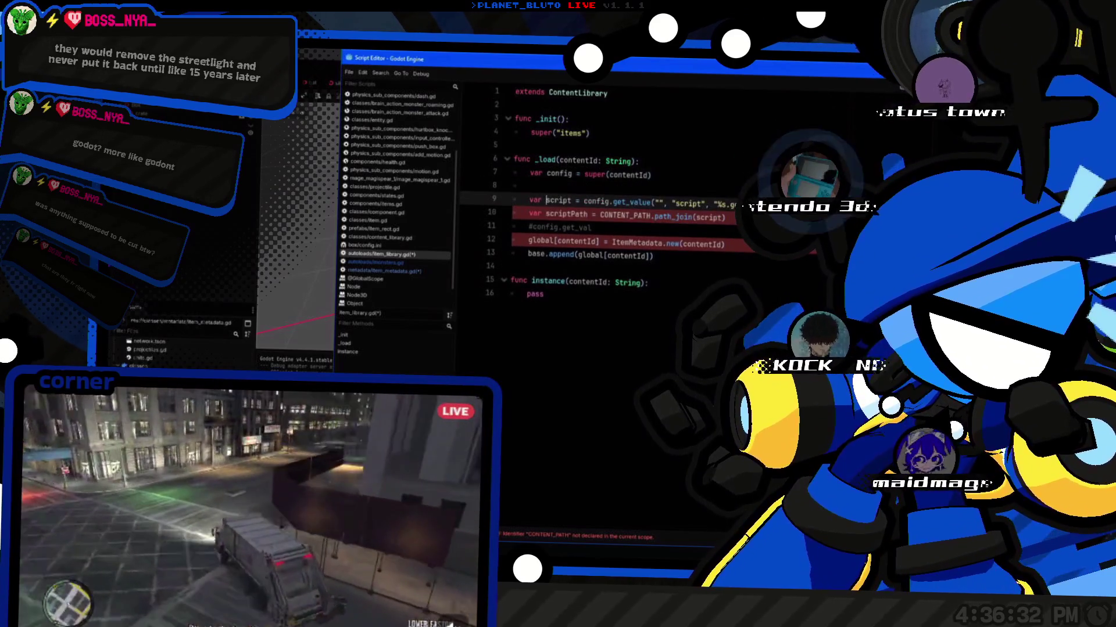
{"action": "left_click", "coordinate": [514, 185]}
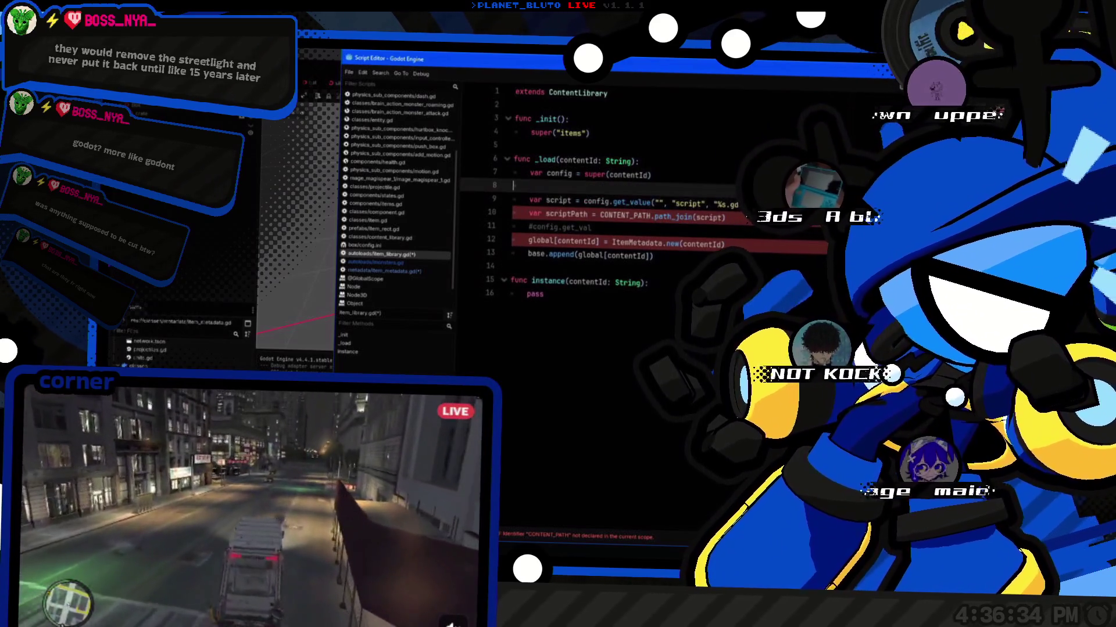
{"action": "key", "text": "alt+Tab"}
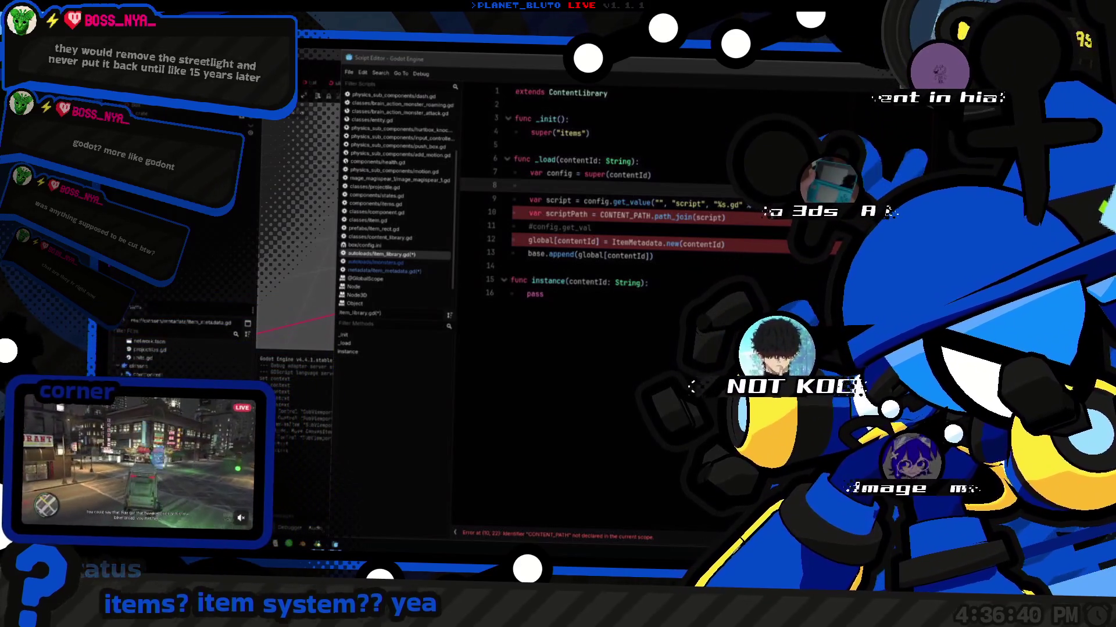
Place the caret at the start of the pasted scriptPath line
{"action": "left_click", "coordinate": [513, 185]}
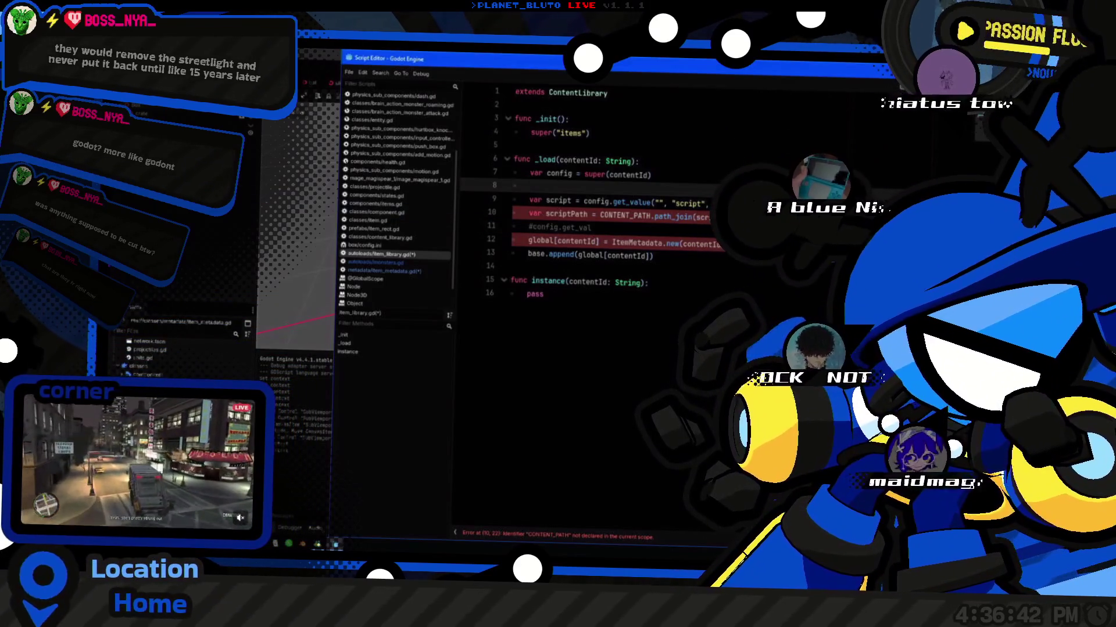
{"action": "left_click", "coordinate": [558, 216]}
{"action": "left_click", "coordinate": [581, 243]}
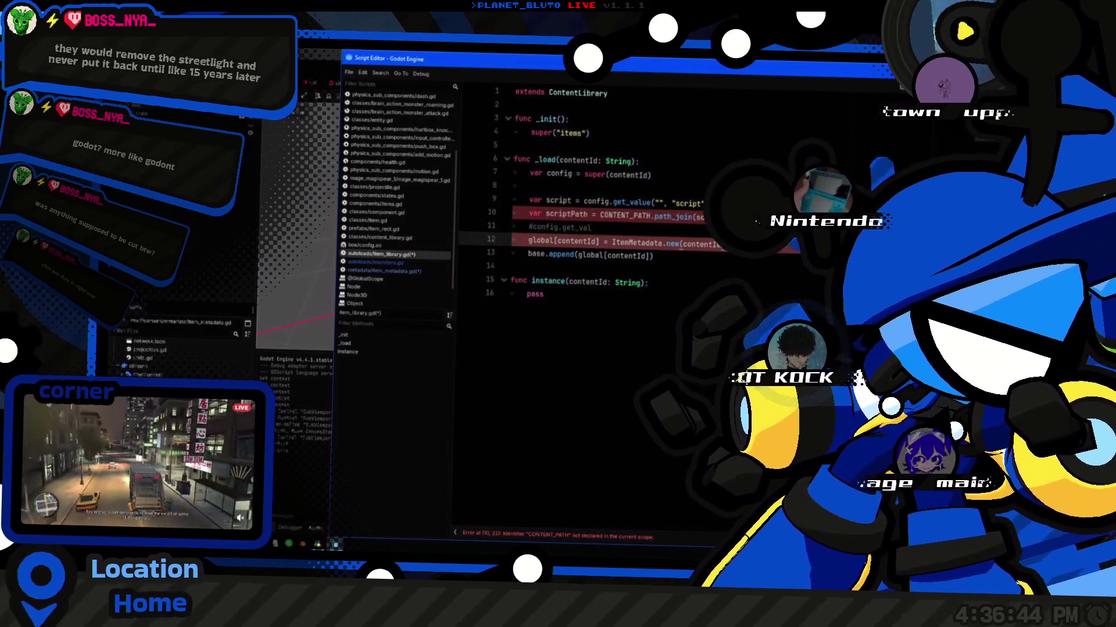
{"action": "key", "text": "Up"}
{"action": "key", "text": "Up"}
{"action": "key", "text": "Up"}
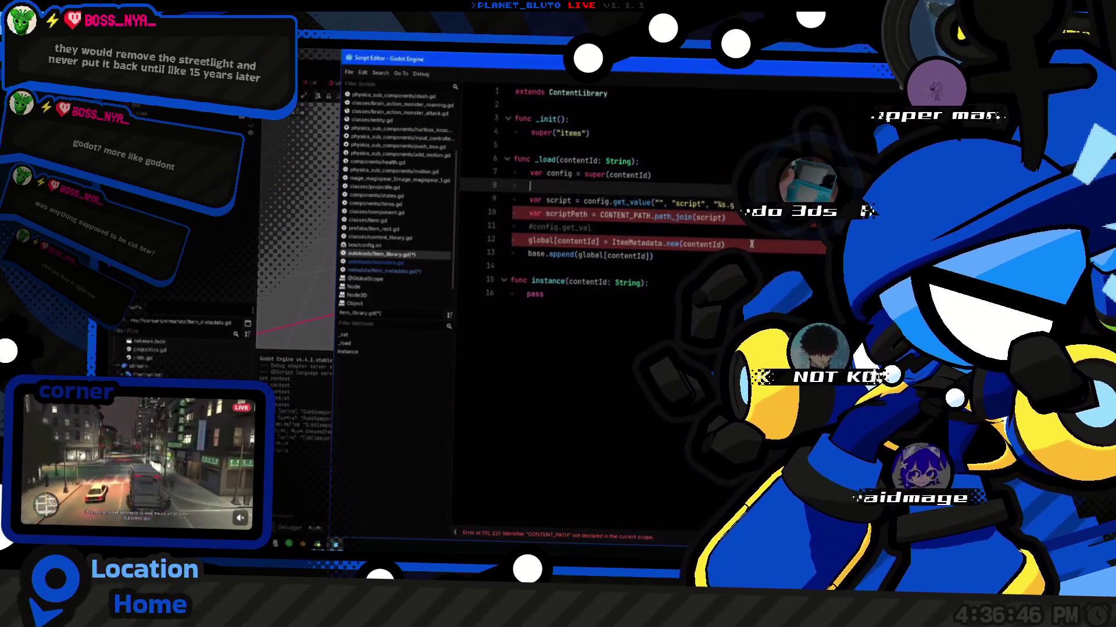
{"action": "key", "text": "Down"}
{"action": "key", "text": "Down"}
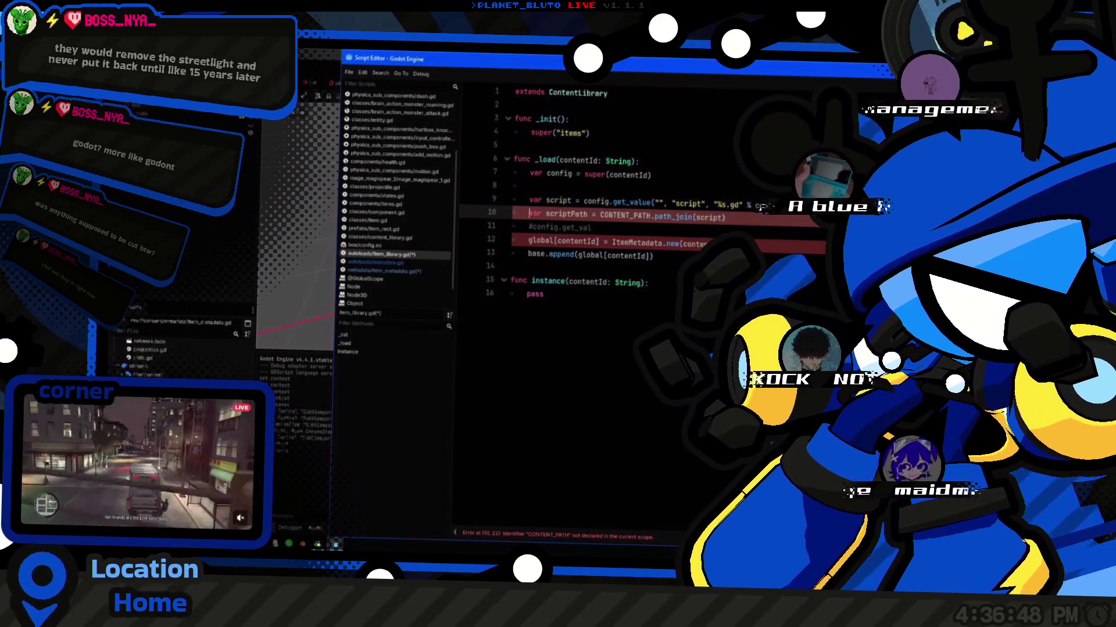
{"action": "key", "text": "Home"}
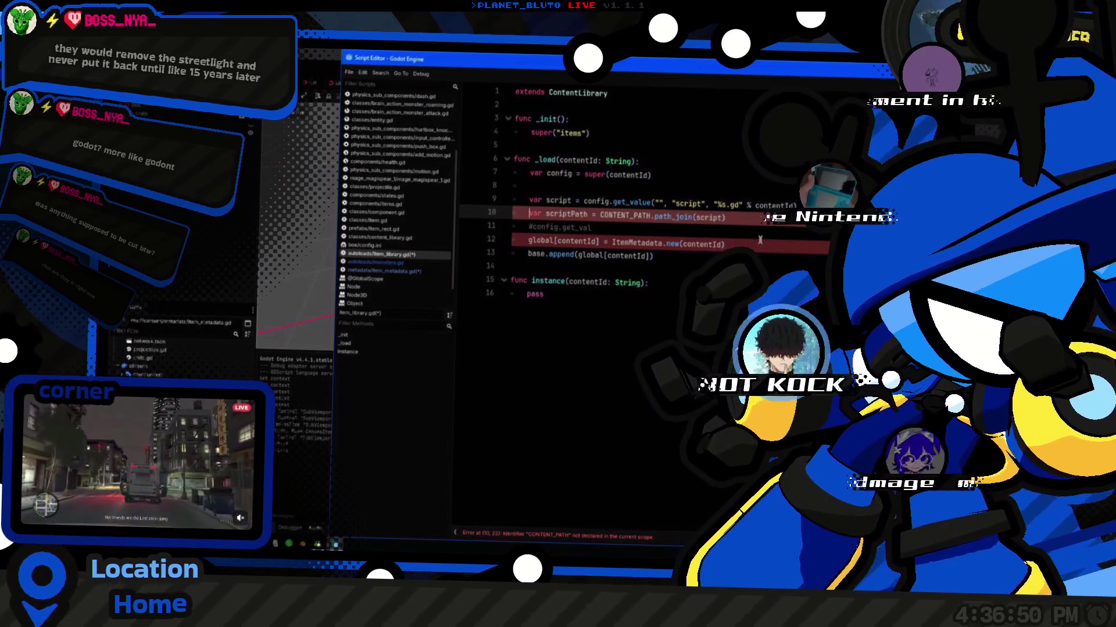